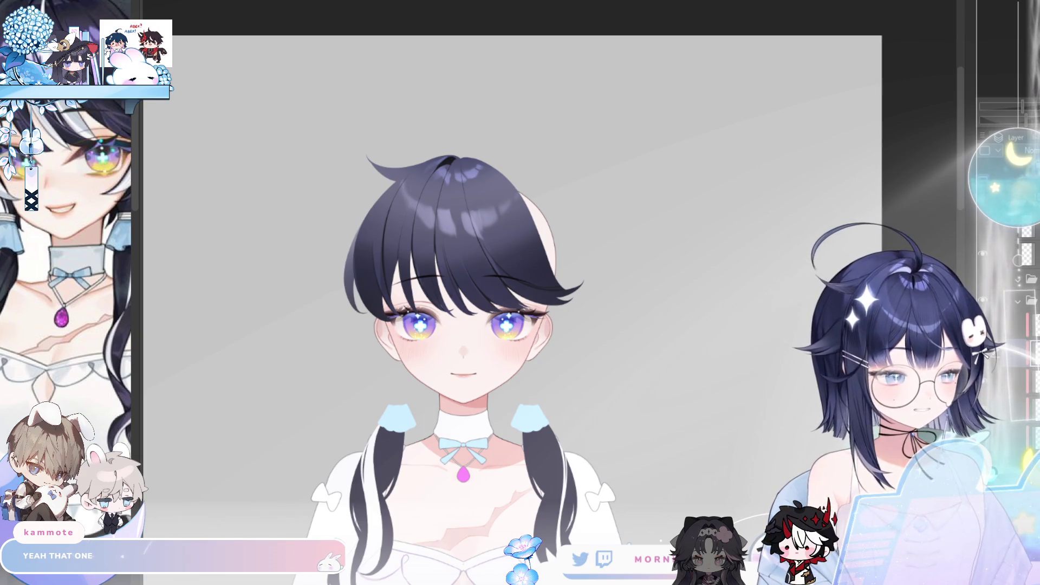
- Hide and restore the lavender hair highlights, mirroring and zooming out to check proportions
key("h")
key("h")
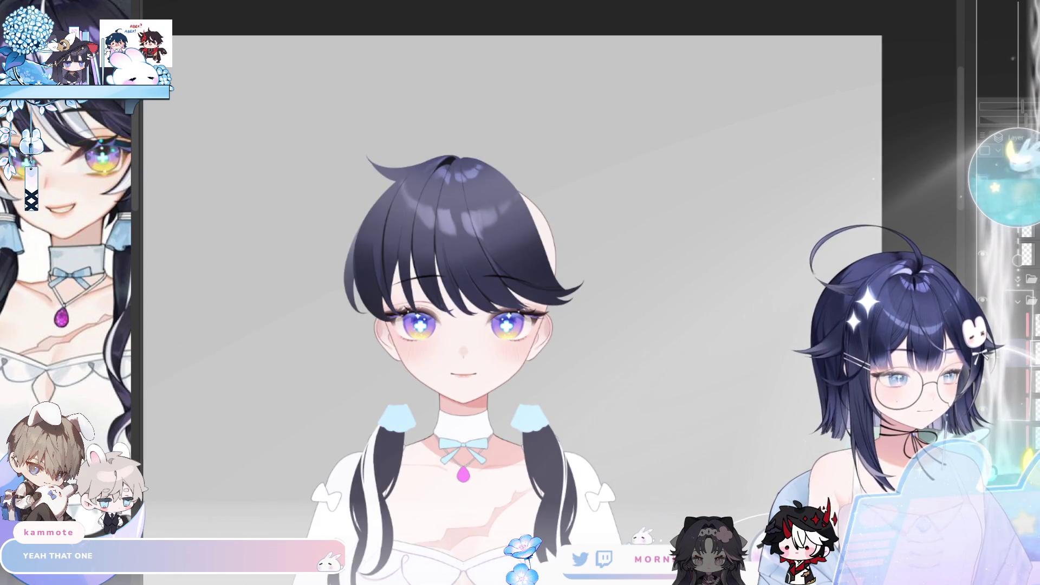
key("ctrl+z")
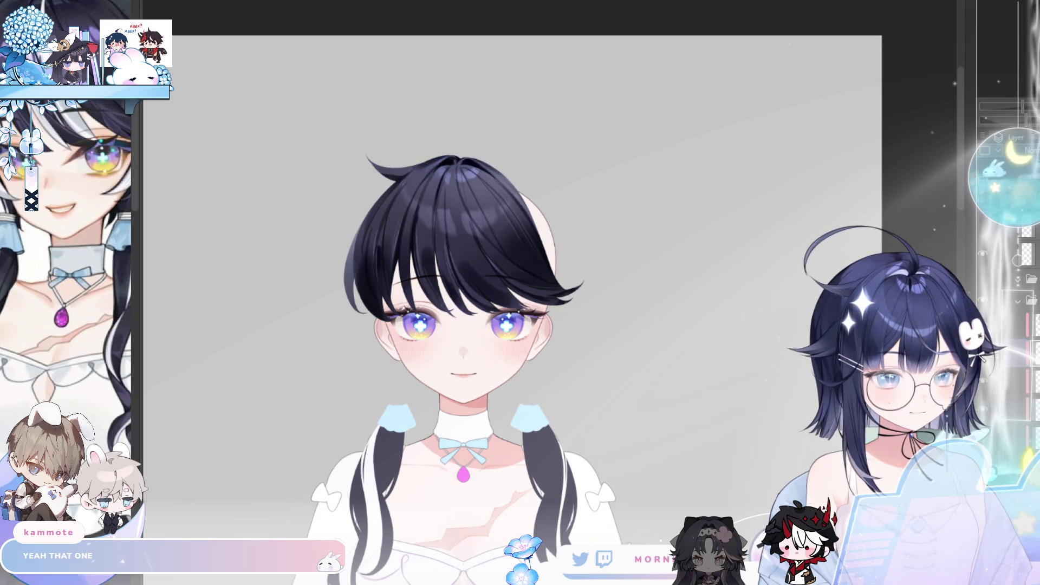
key("ctrl+minus")
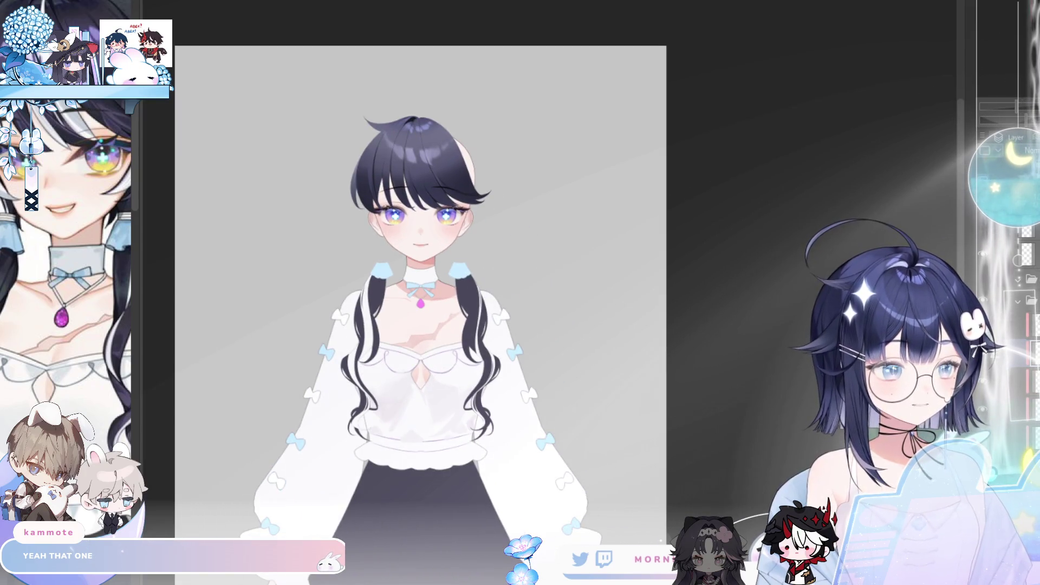
key("ctrl+z")
key("ctrl+y")
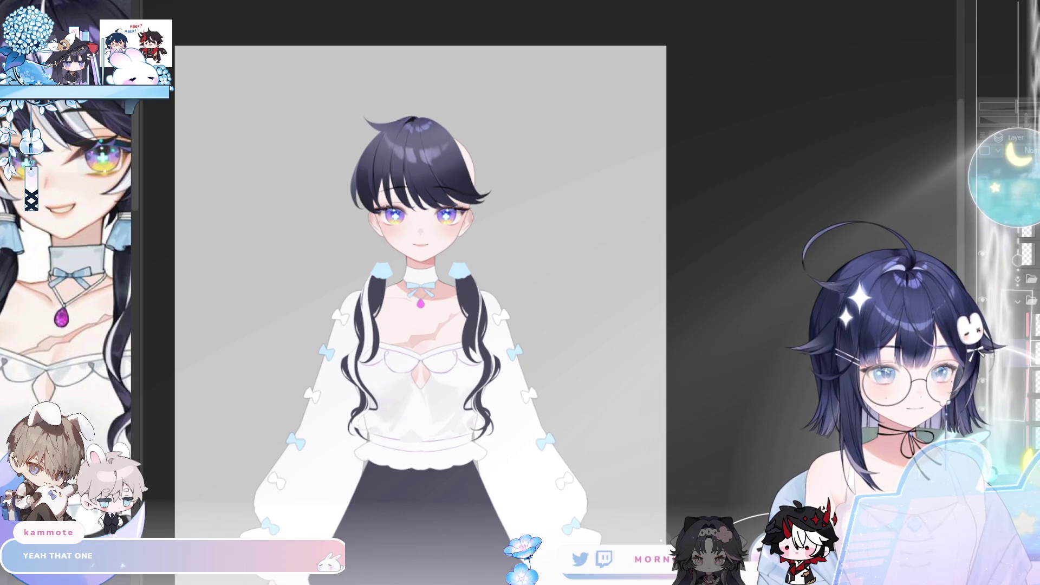
key("h")
key("h")
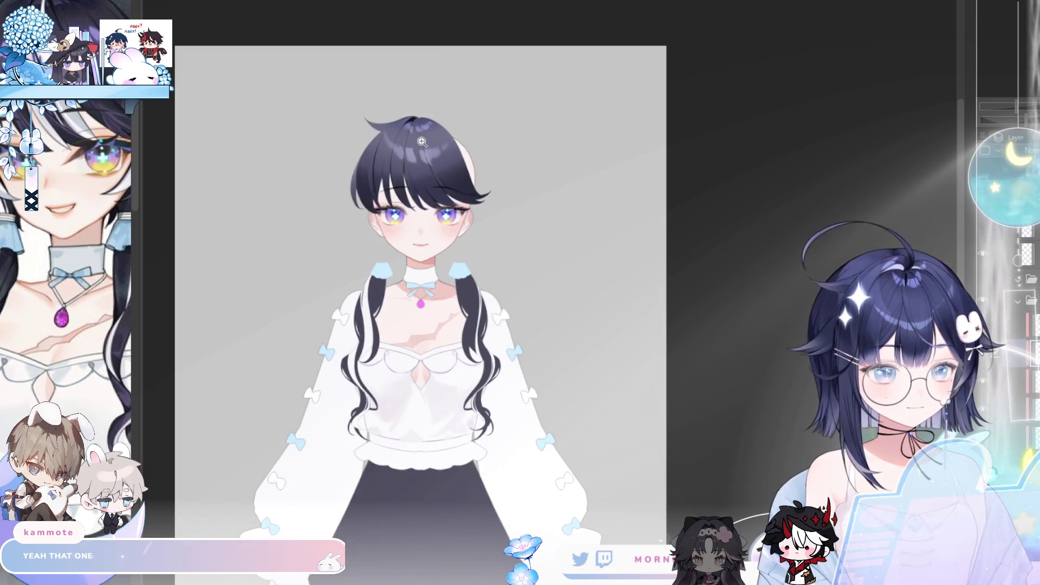
key("ctrl+plus")
key("ctrl+plus")
key("ctrl+plus")
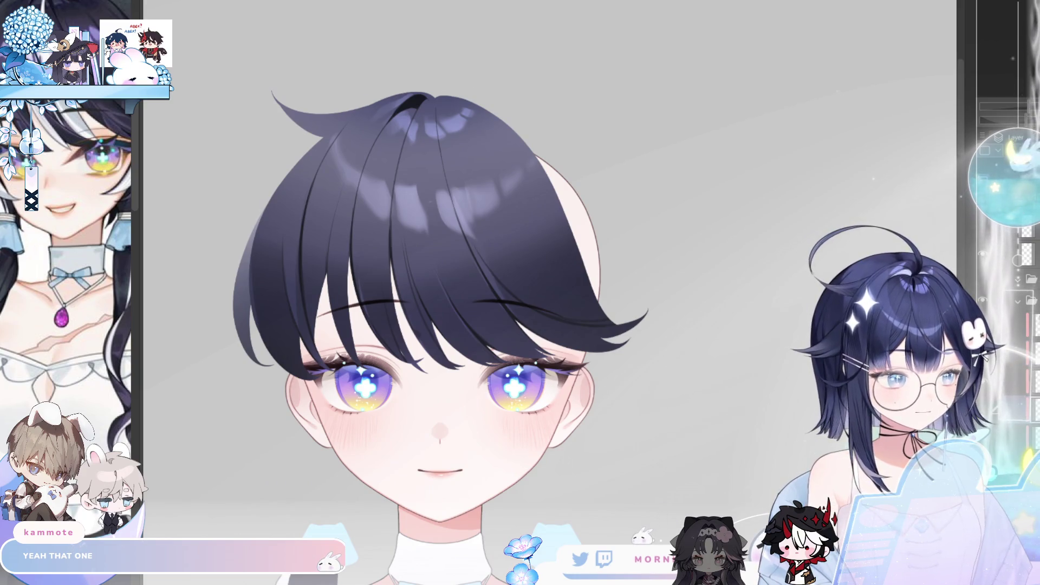
- Toggle the hair and bangs highlights to compare, then mirror the canvas to check the face
key("ctrl+z")
key("ctrl+y")
key("ctrl+z")
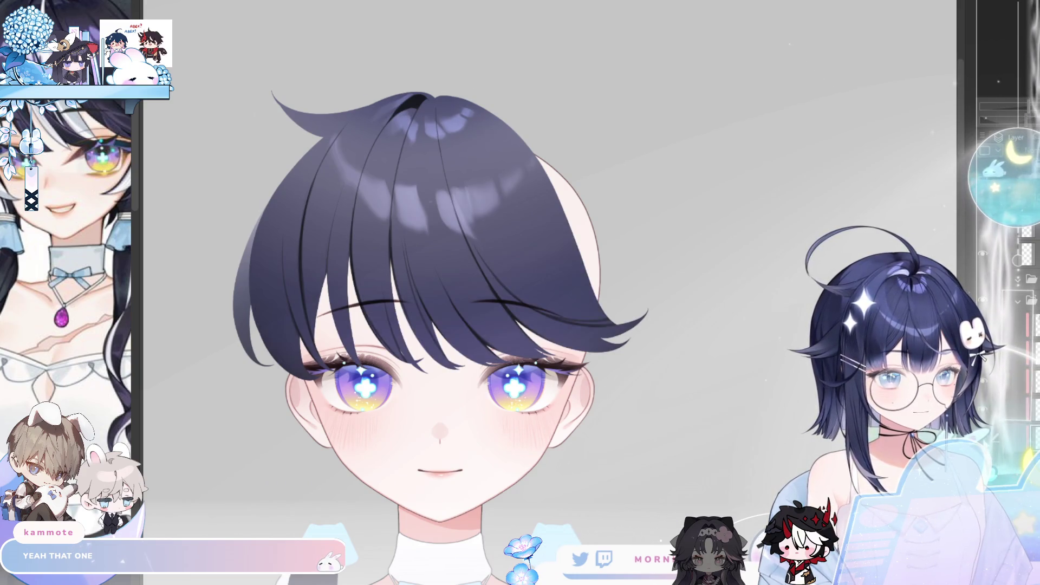
key("ctrl+y")
key("h")
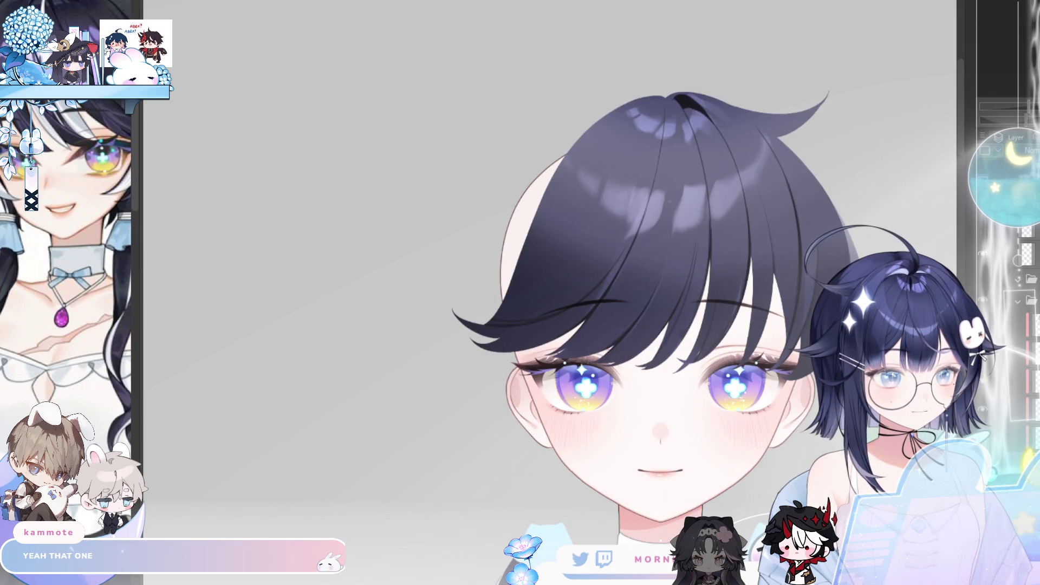
key("h")
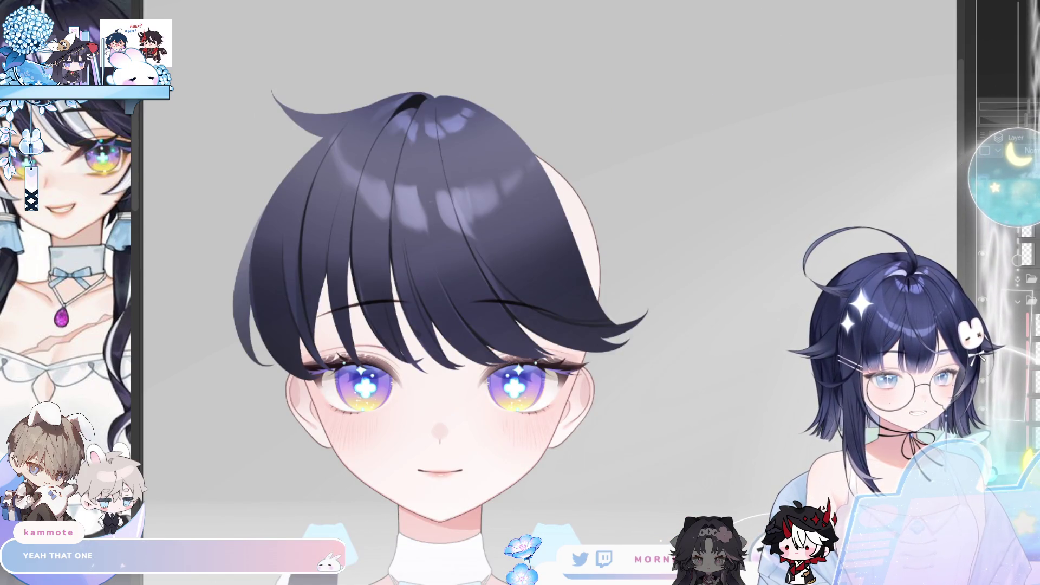
- Center the head, then hide the top highlights and the dark strand lines on the hair
scroll(487, 292, "up", 5)
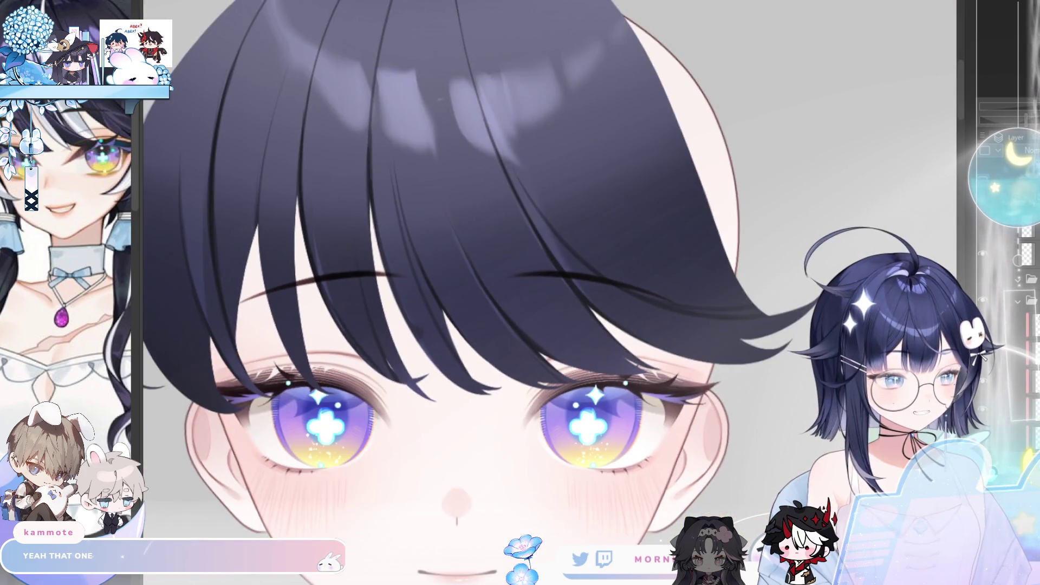
scroll(639, 486, "down", 5)
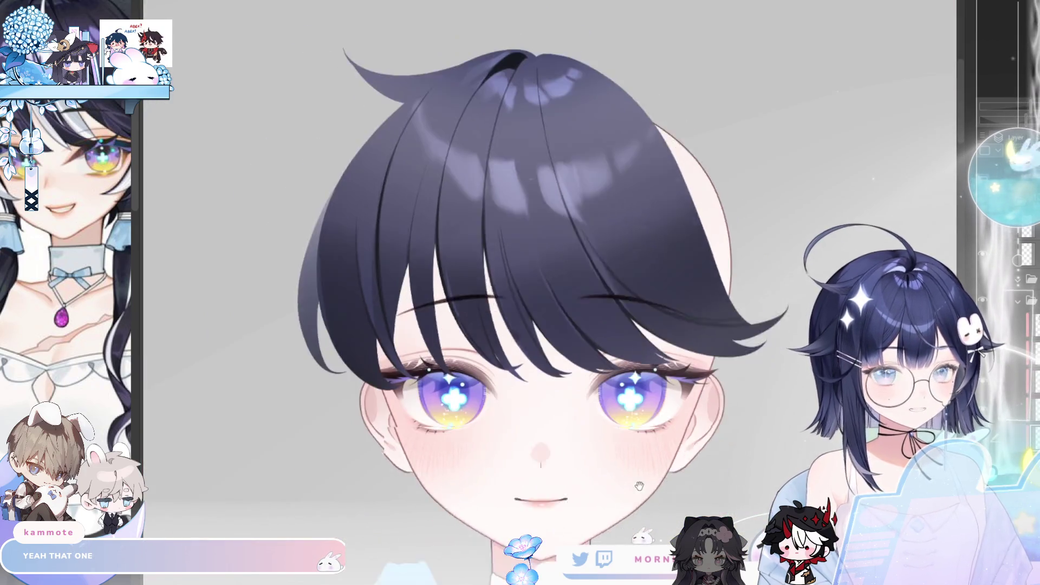
left_click_drag(639, 486, 662, 454)
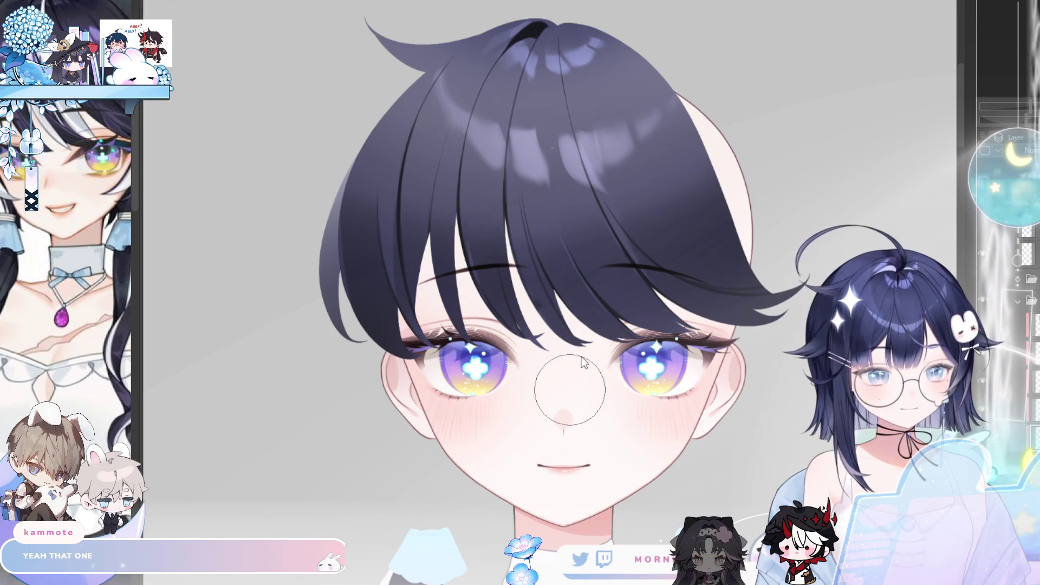
key("ctrl+z")
key("ctrl+y")
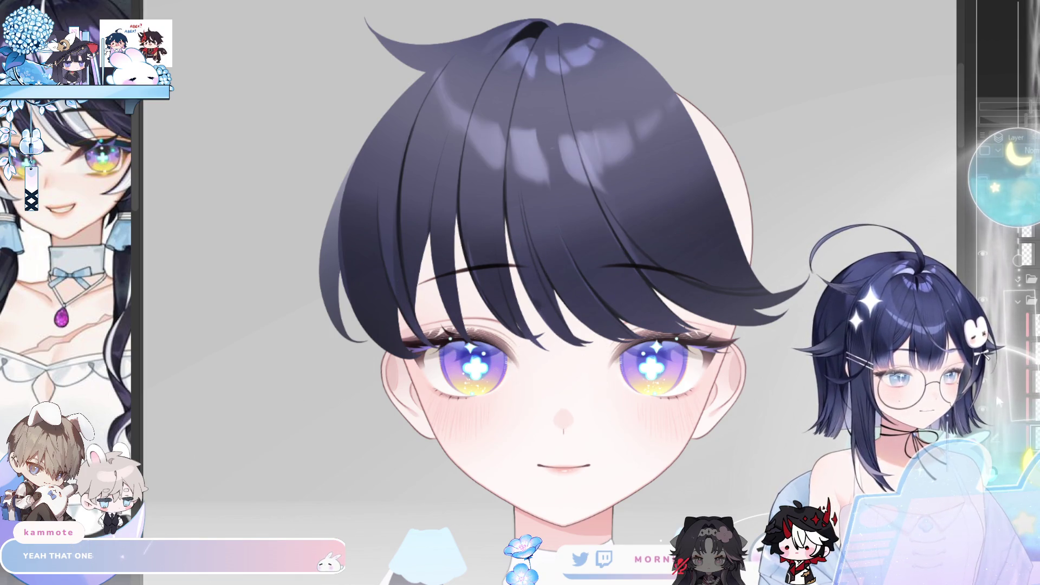
key("ctrl+z")
key("ctrl+z")
key("ctrl+z")
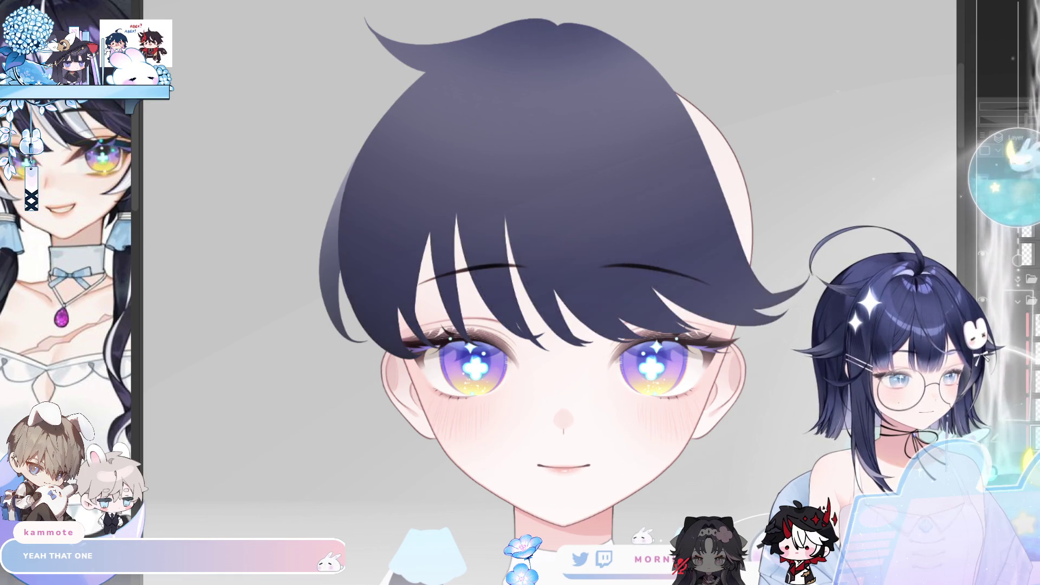
- Adjust the brush size and zoom out to show the whole figure
key("bracketright")
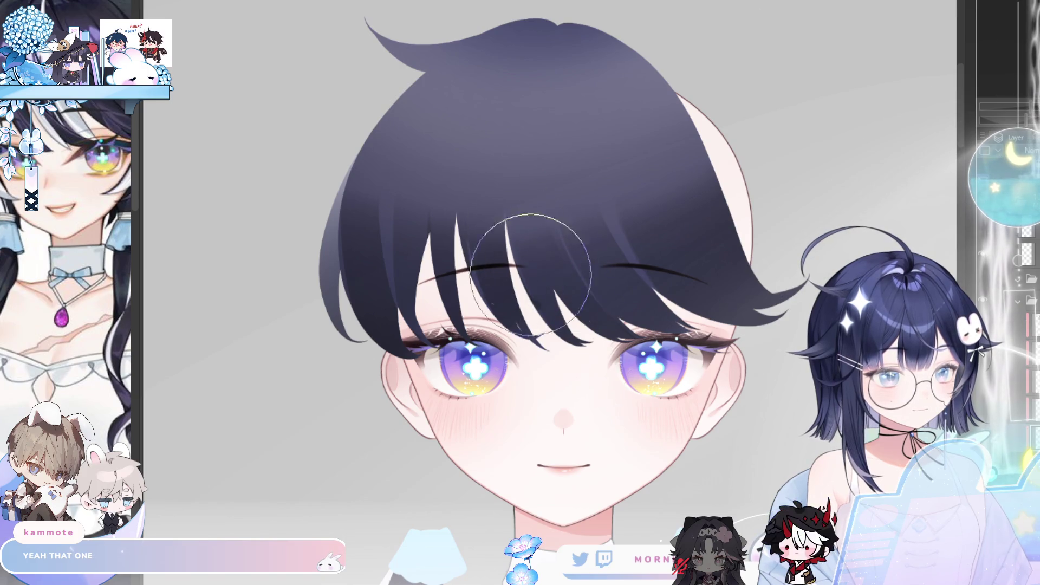
key("bracketleft")
key("bracketleft")
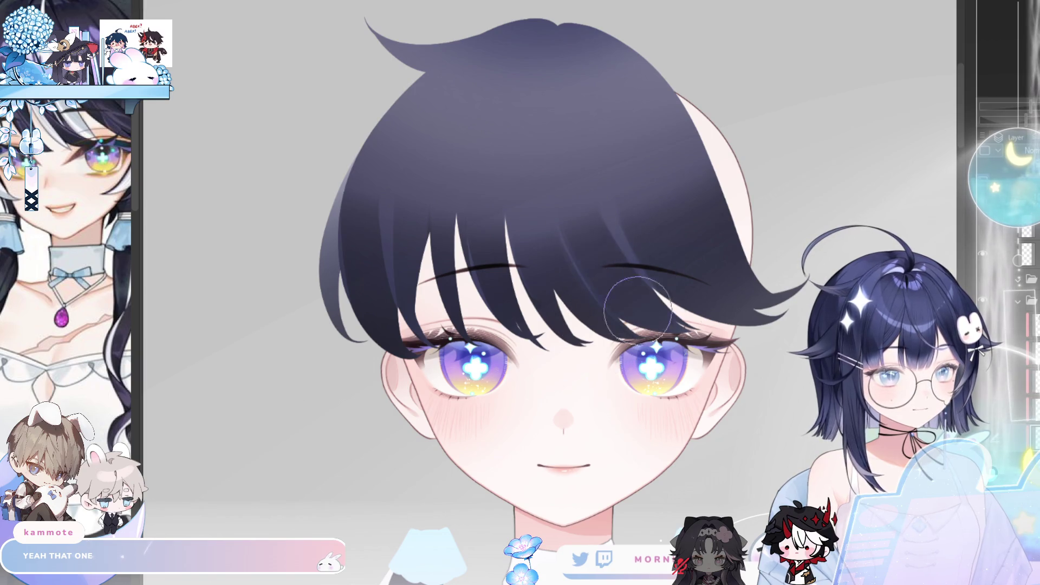
scroll(696, 321, "down", 3)
mouse_move(715, 401)
left_mouse_down()
mouse_move(558, 373)
mouse_move(704, 374)
mouse_move(590, 421)
left_mouse_up()
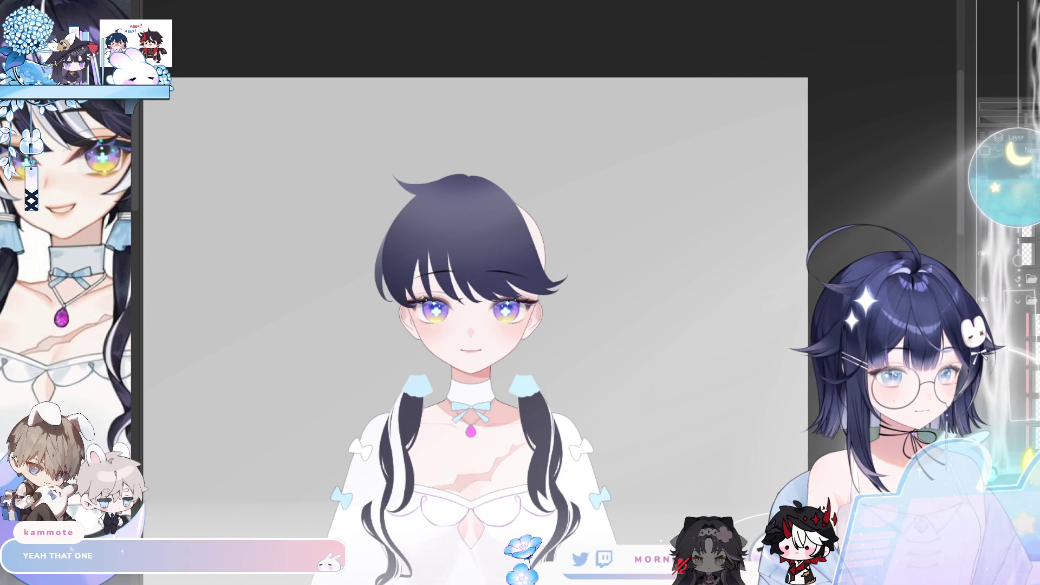
left_click(422, 357)
left_click(422, 357)
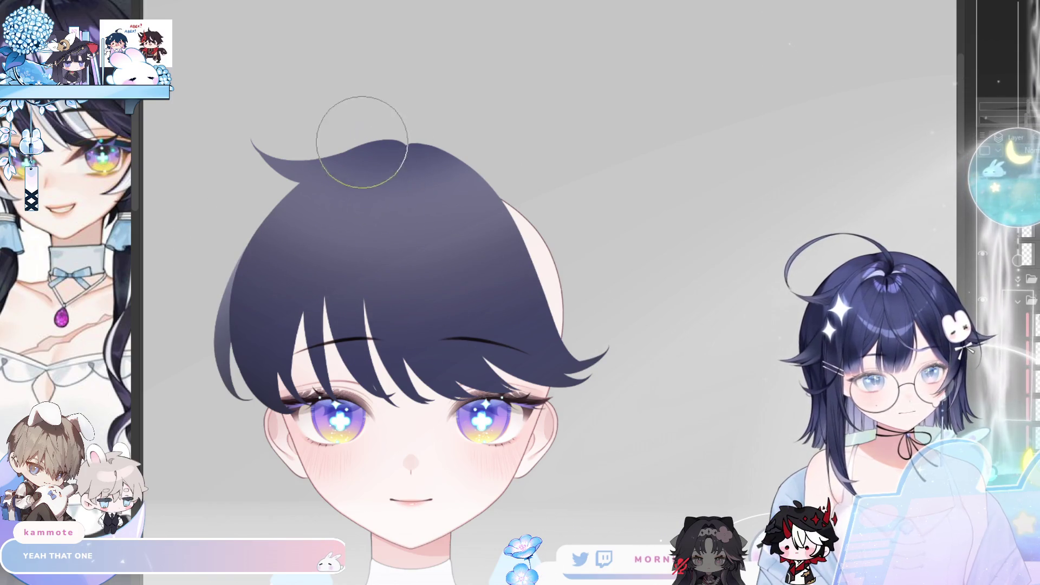
key("bracketright")
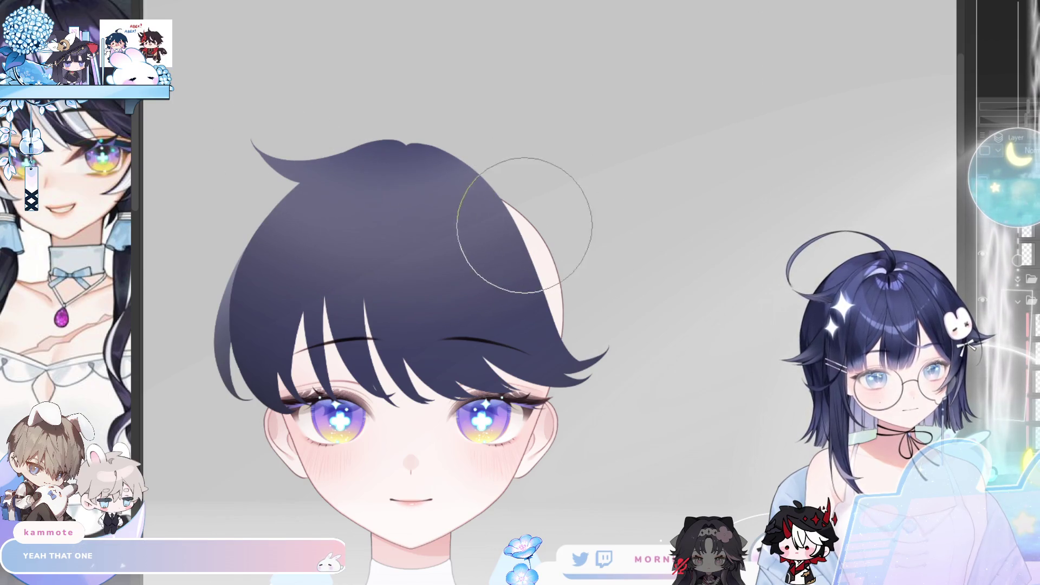
left_click(592, 250, "alt")
left_click(439, 256)
left_click(552, 209)
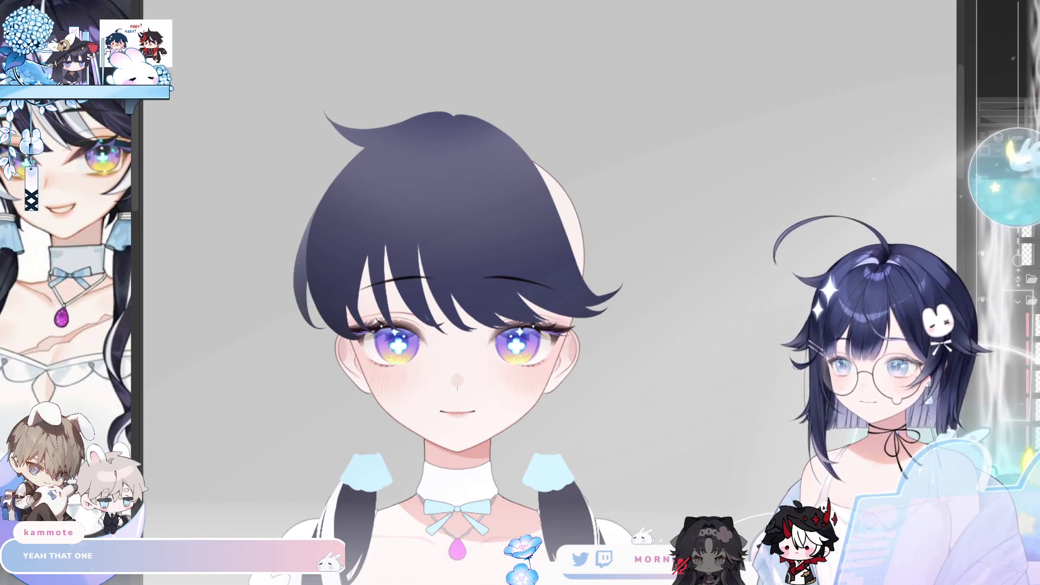
- Reveal the flat dark navy hair with its white streak and spread a blue-violet gradient down it
left_click(1020, 428)
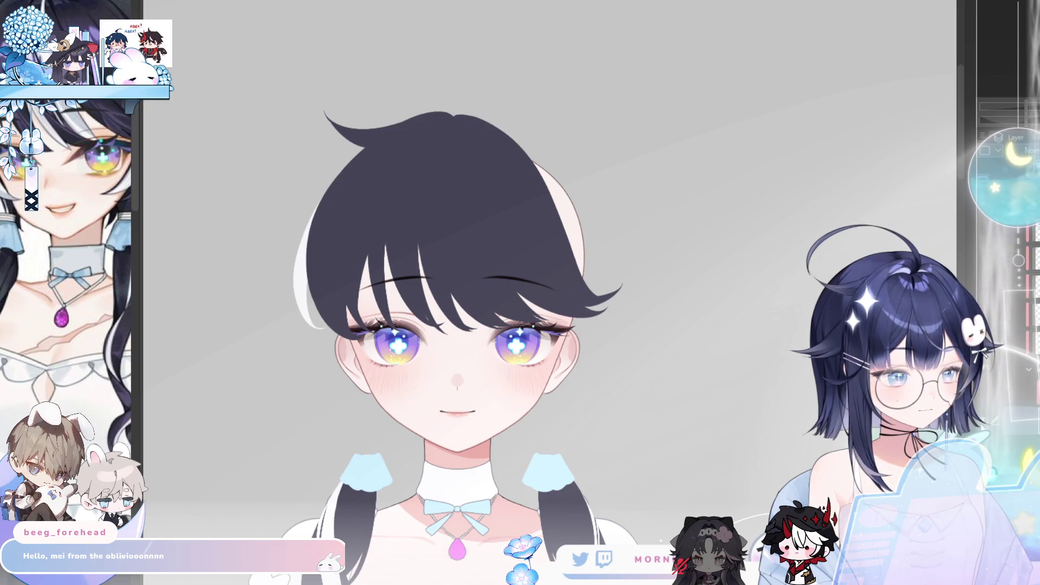
left_click_drag(451, 119, 485, 255)
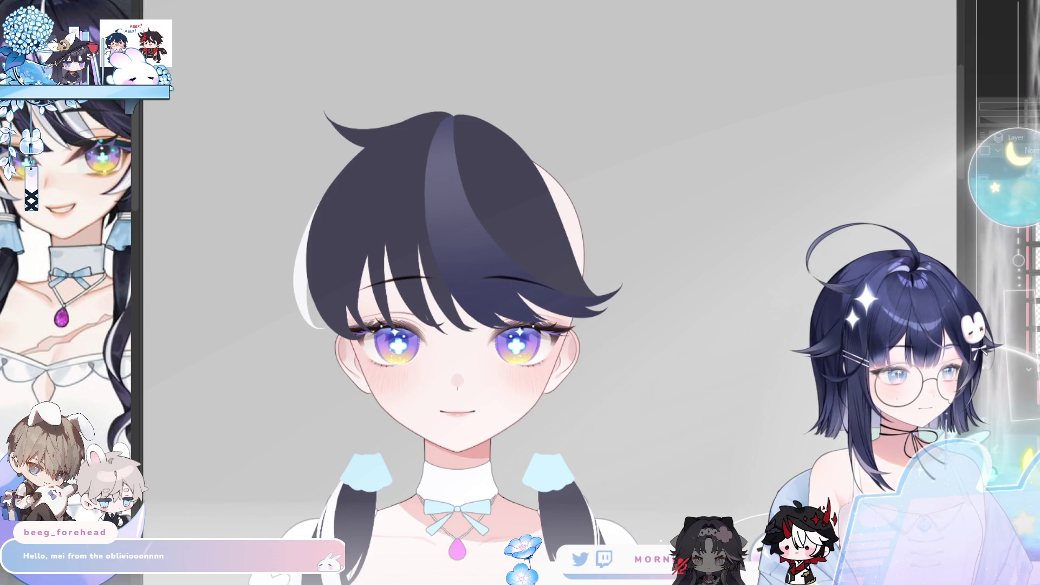
key("ctrl+z")
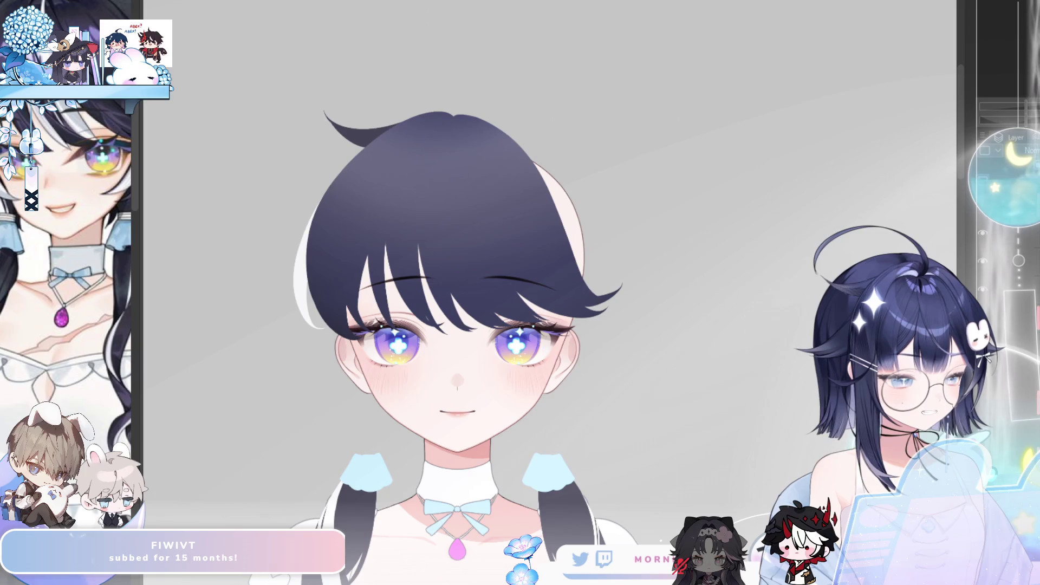
- Undo and redo the last hair edit, and briefly toggle the glasses layer to compare
key("ctrl+z")
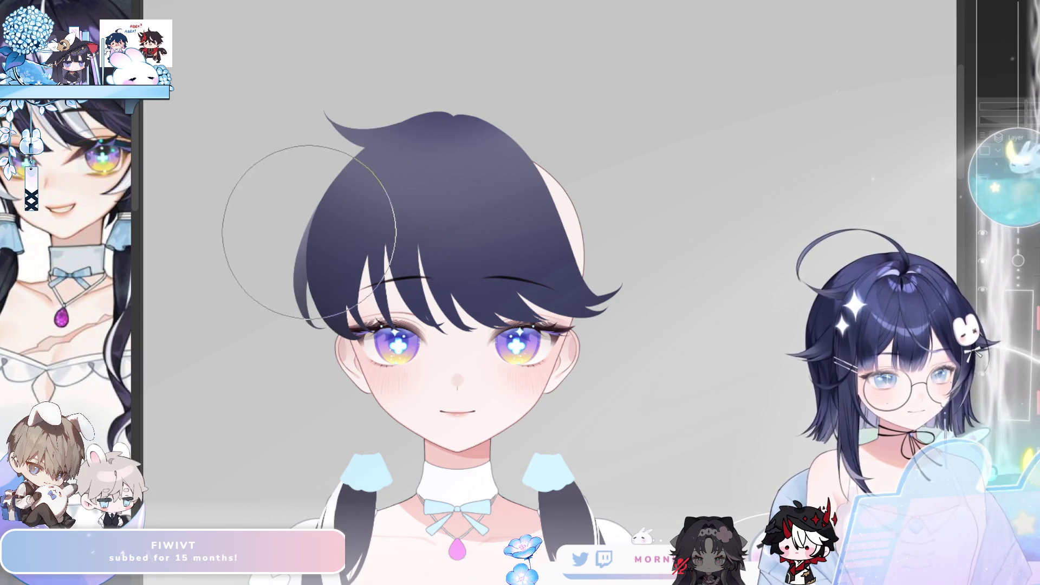
key("ctrl+y")
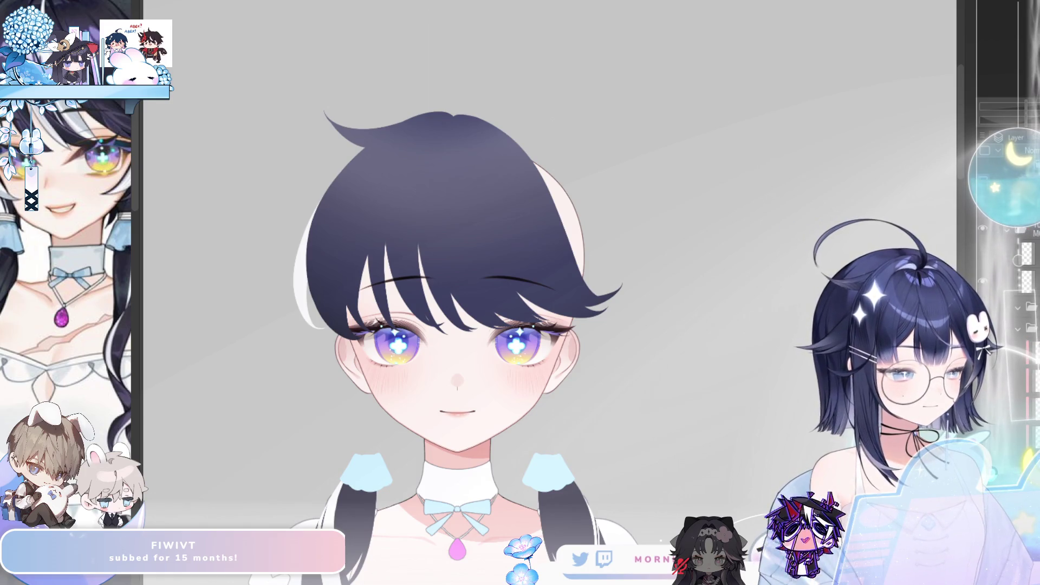
left_click(981, 279)
left_click(981, 279)
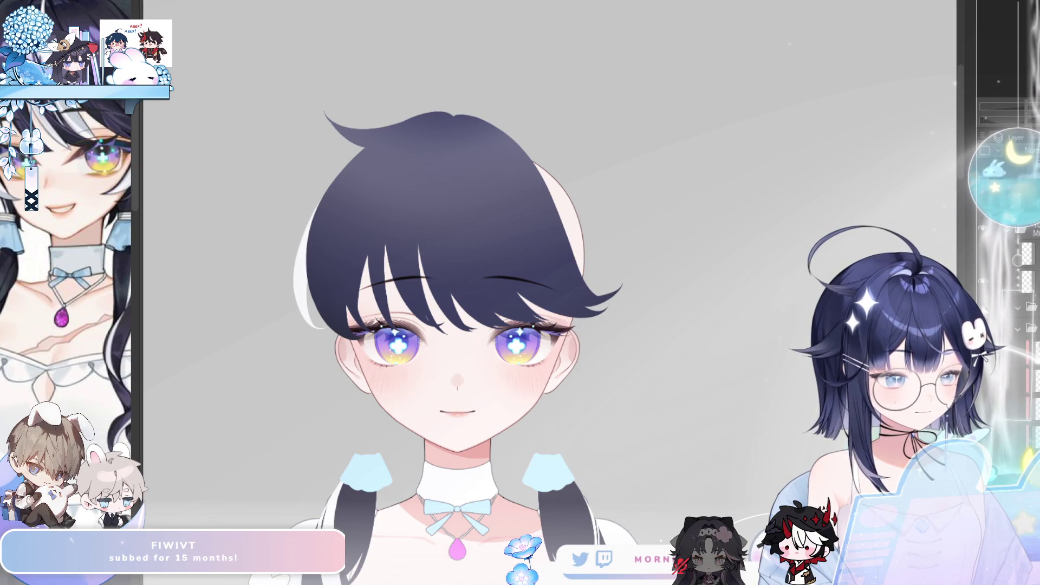
- Toggle the hair line-art layer and leave the dark strands showing on the navy hair
left_click(982, 389)
left_click(982, 389)
left_click(982, 389)
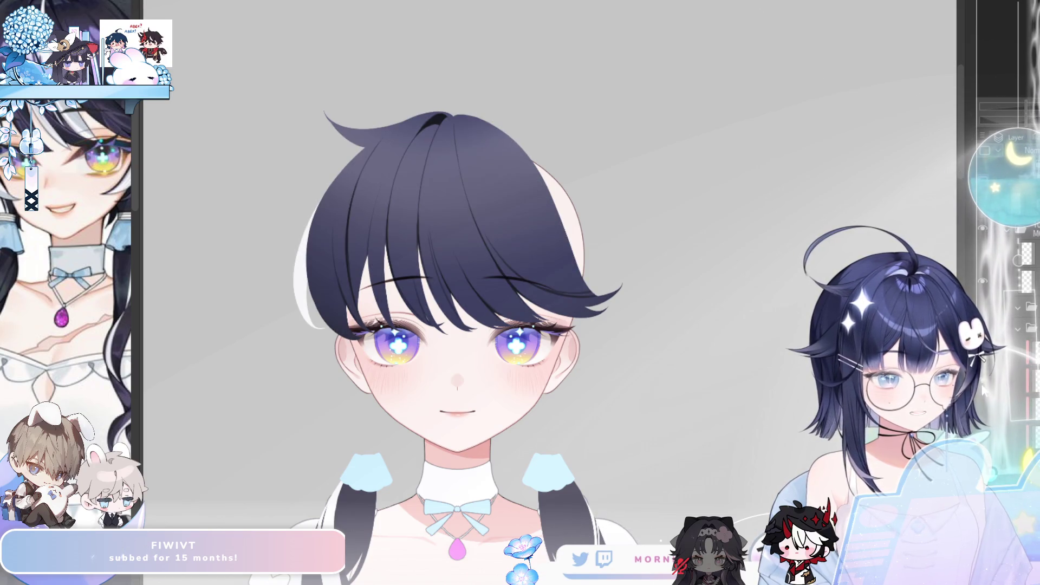
scroll(429, 122, "up", 5)
scroll(423, 251, "down", 4)
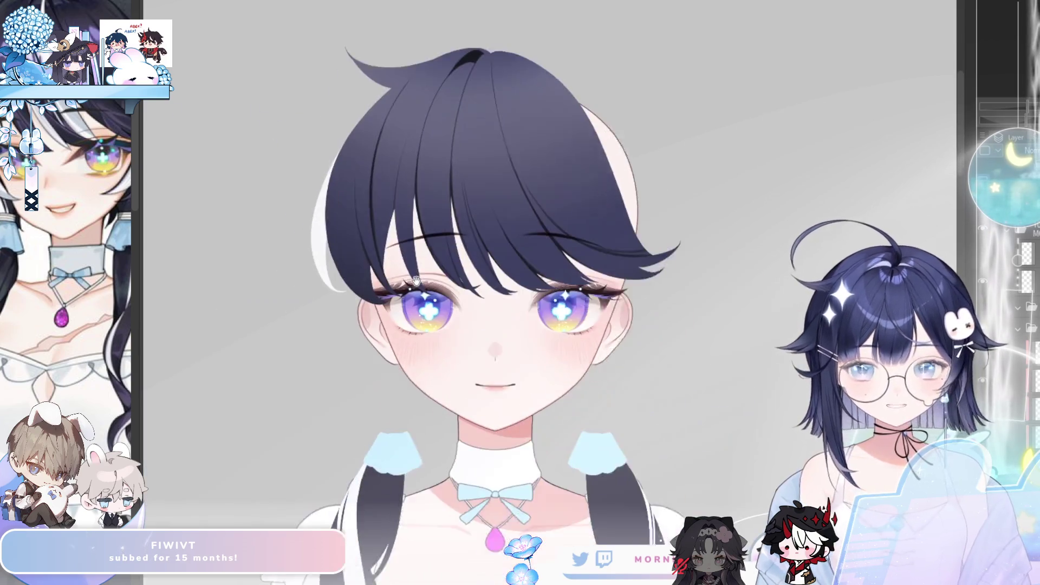
- Hide the hair line-art and undo hair strokes until one forehead strand remains
left_click(981, 389)
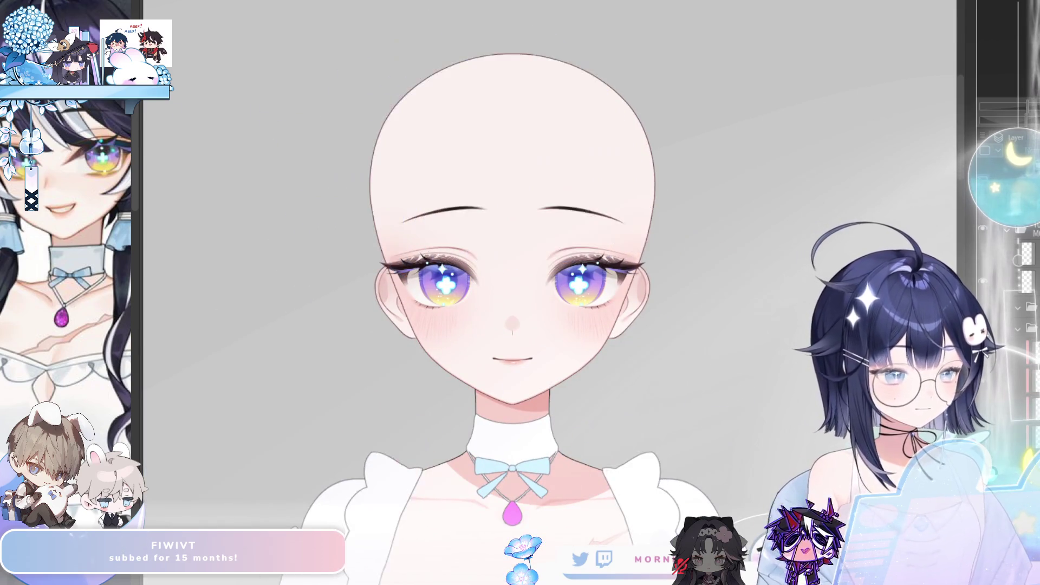
left_click(982, 388)
left_click(982, 389)
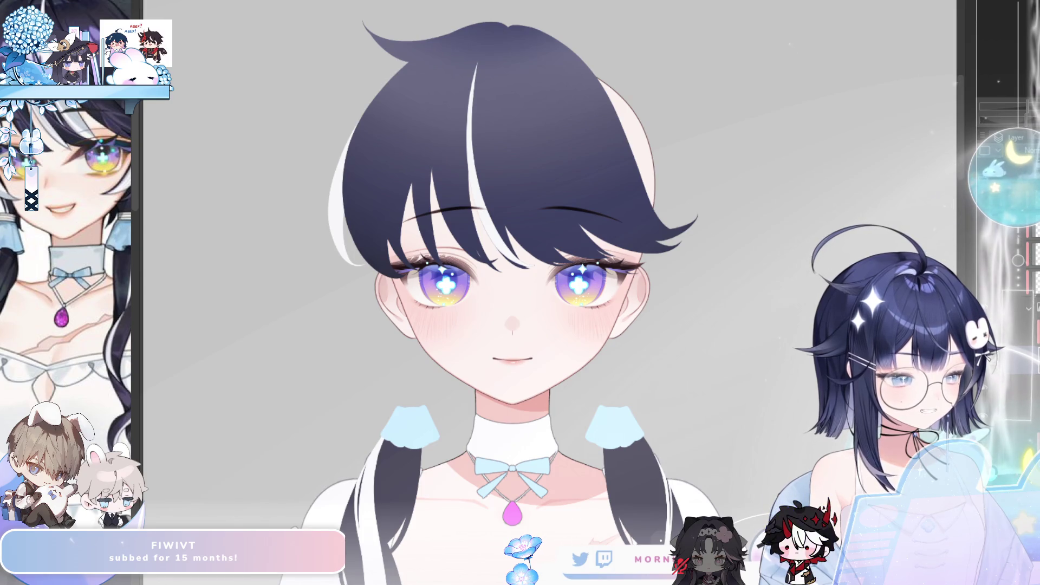
key("ctrl+z")
key("ctrl+z")
key("ctrl+z")
key("ctrl+z")
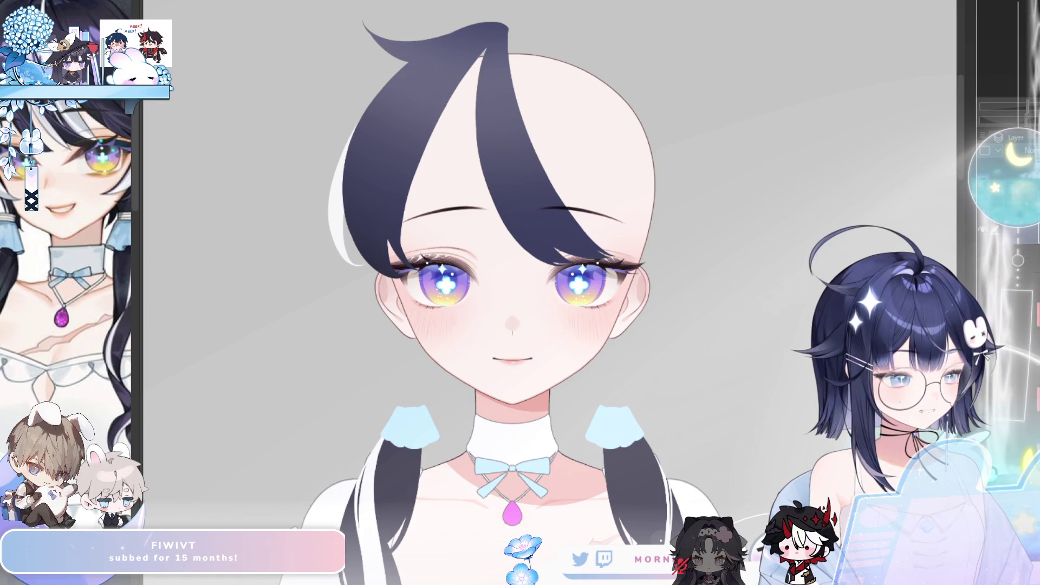
key("ctrl+z")
key("ctrl+z")
key("ctrl+z")
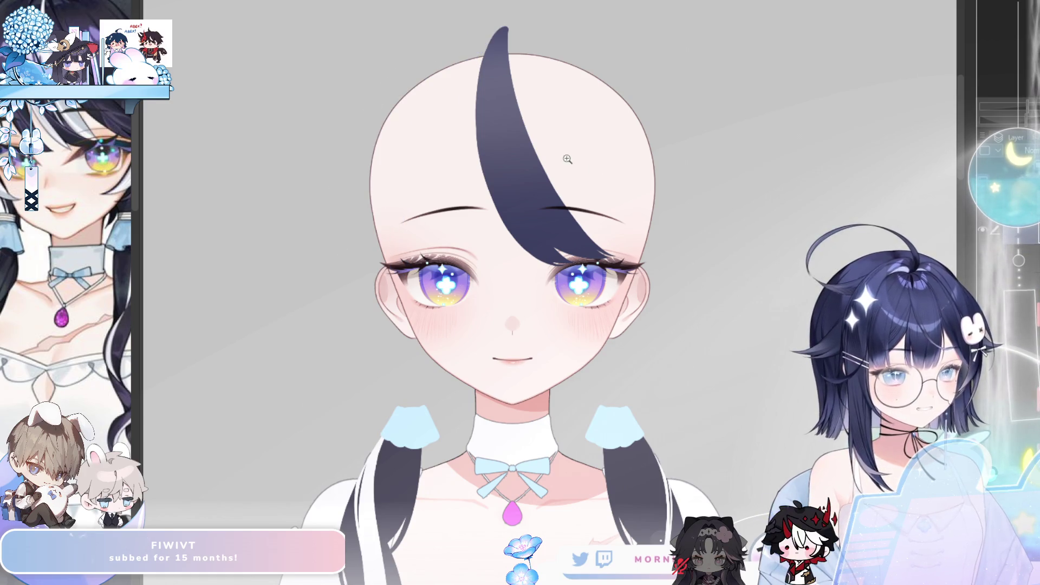
- Zoom in on the head and forehead strand, bringing the face larger into view
scroll(549, 158, "up", 2)
scroll(415, 336, "up", 1)
left_click(404, 343)
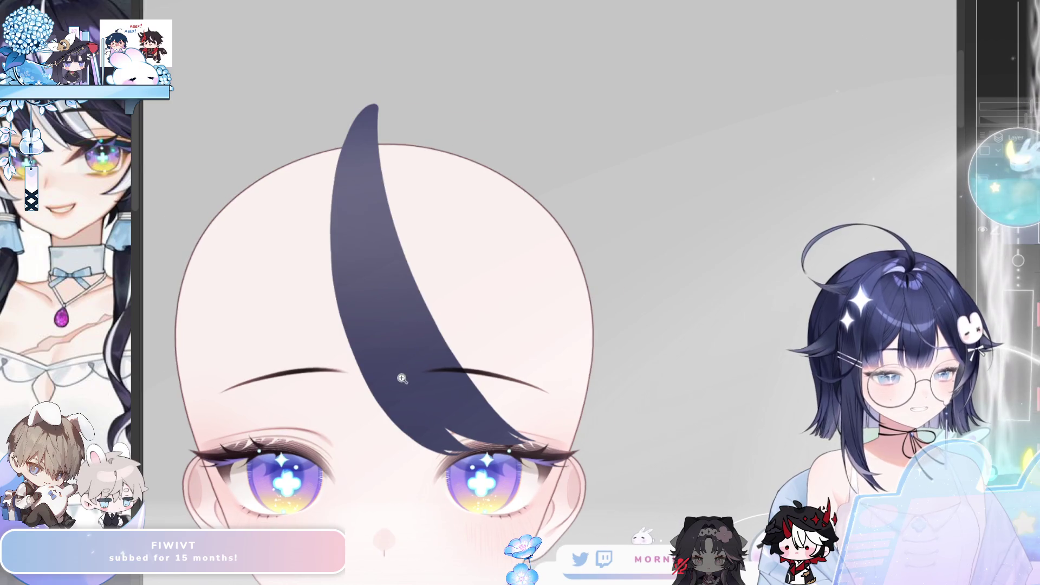
left_click(403, 378)
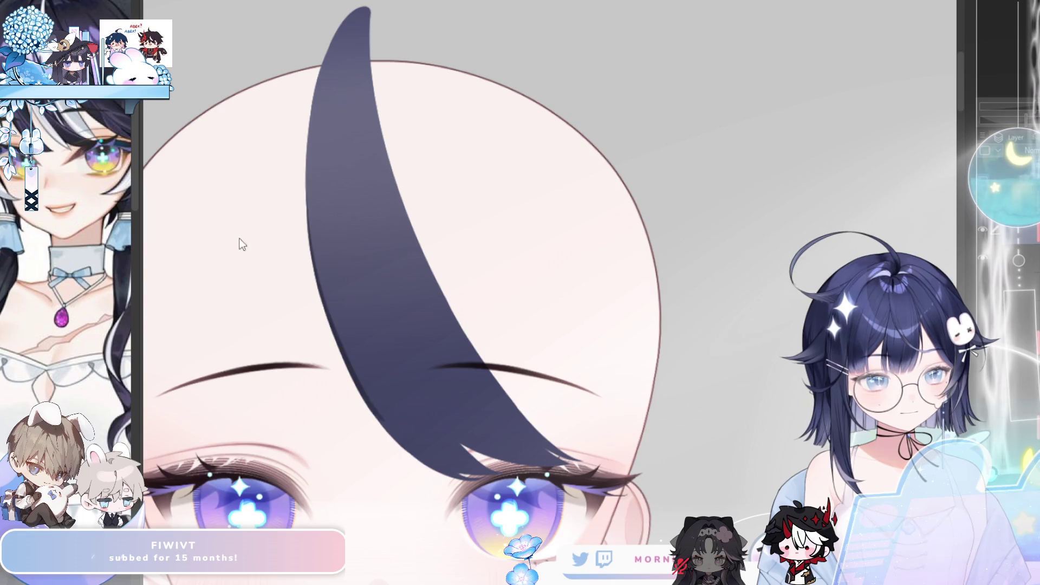
scroll(244, 244, "left", 5)
scroll(767, 385, "right", 5)
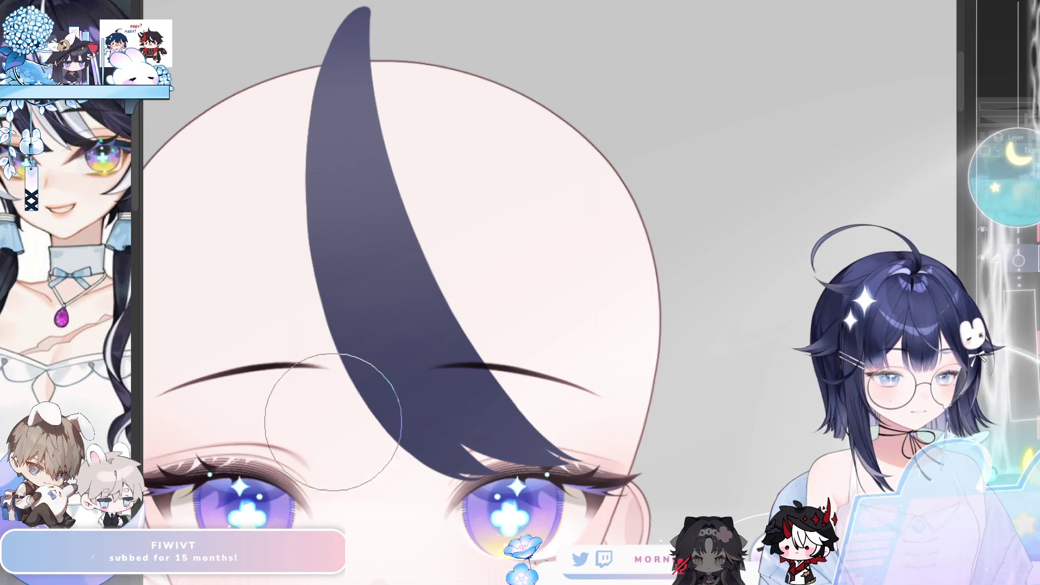
mouse_move(279, 457)
left_mouse_down()
mouse_move(371, 454)
mouse_move(350, 449)
mouse_move(703, 472)
left_mouse_up()
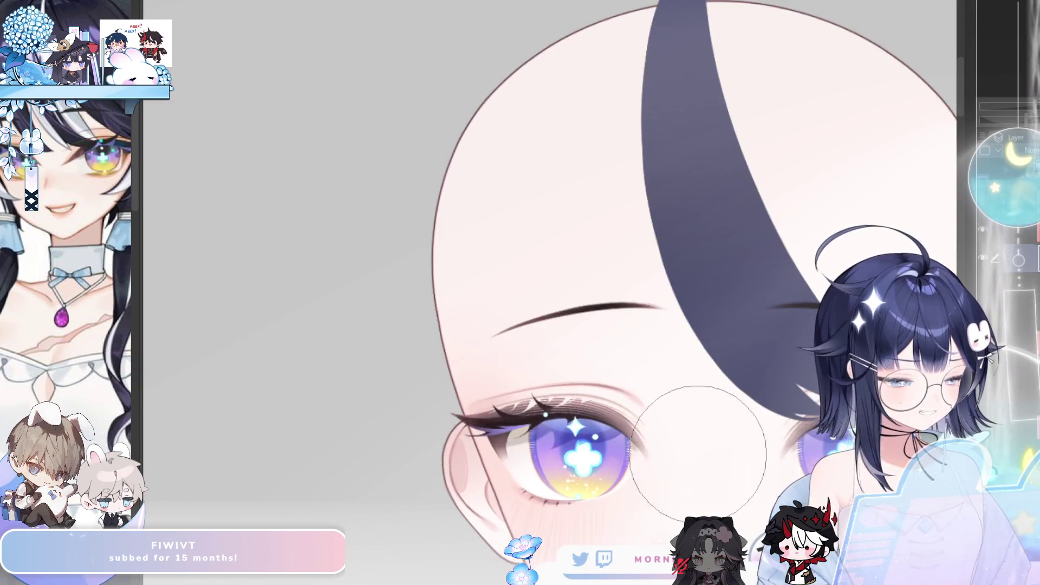
- Resize the brush, mirror the view to check the face, and centre on the brow strand
key("bracketleft")
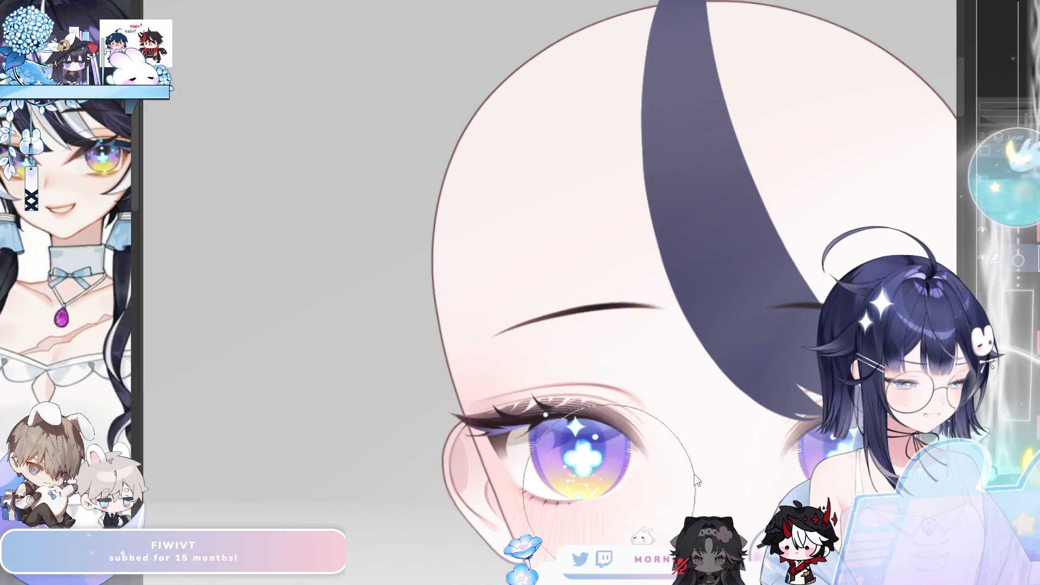
key("h")
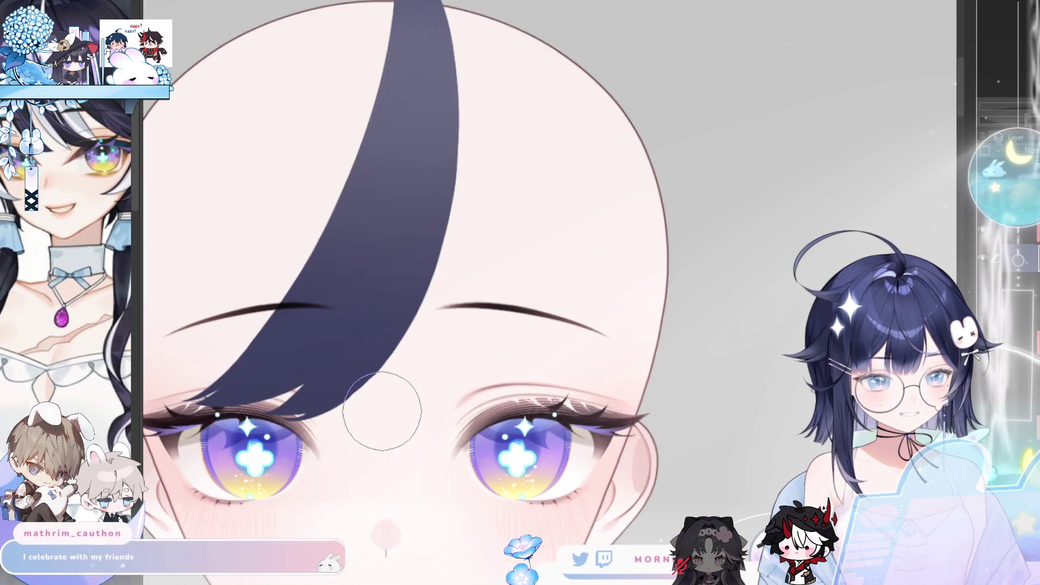
key("bracketright")
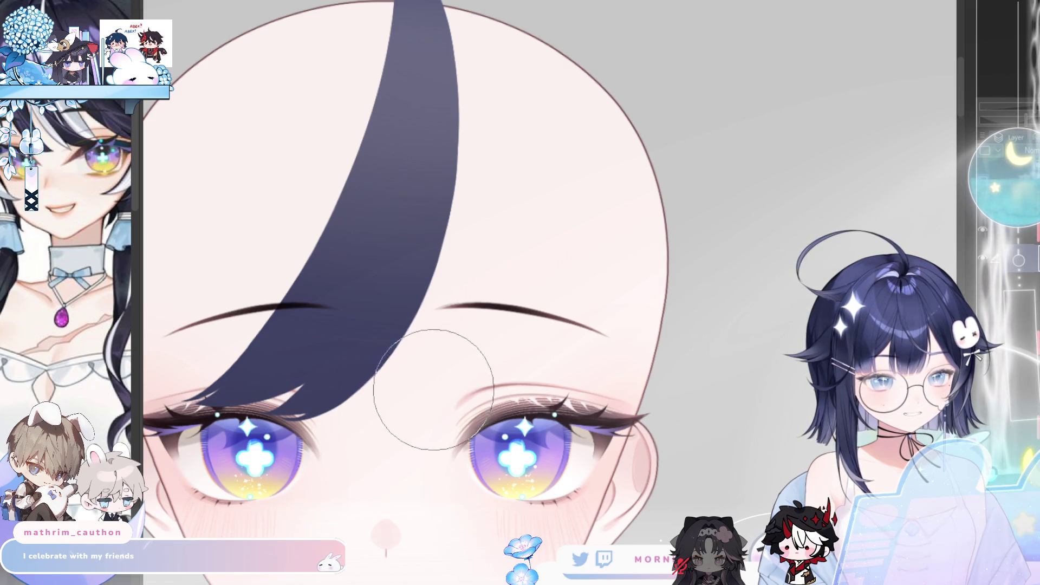
key("h")
scroll(654, 406, "up", 3)
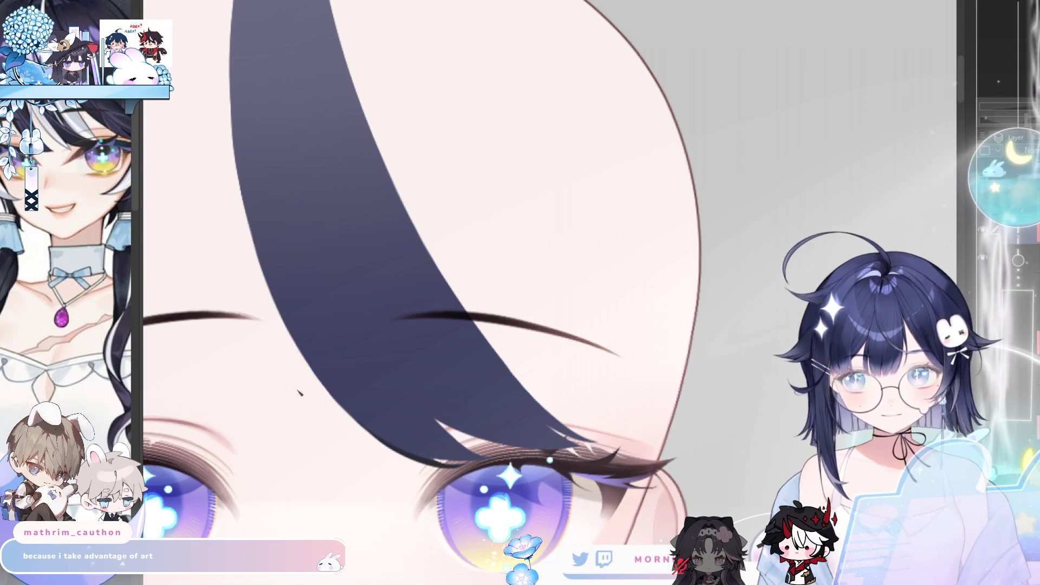
left_click_drag(337, 463, 349, 439)
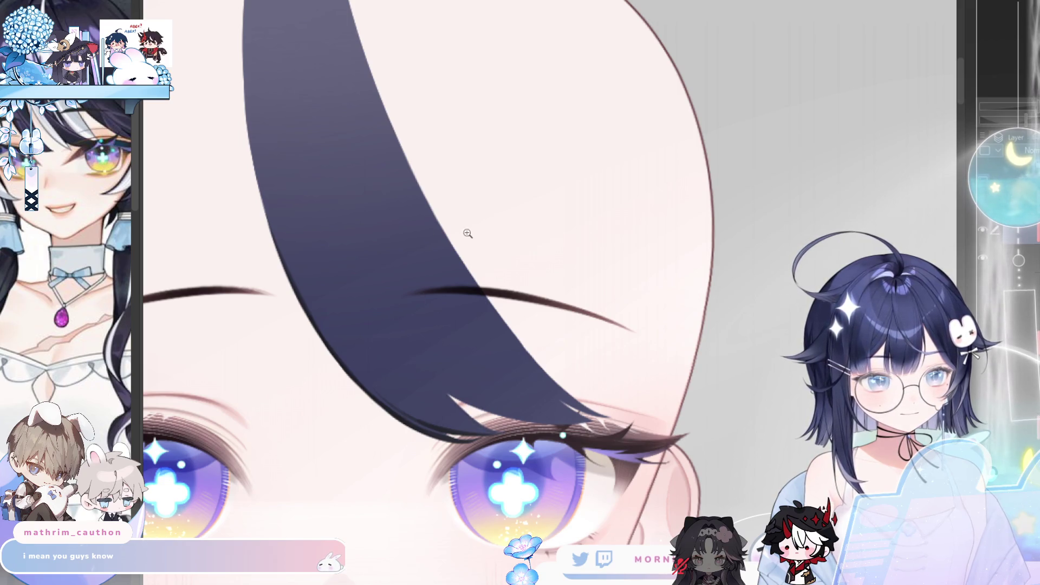
- Toggle the strand's long extension on and off, leaving it hidden
scroll(468, 233, "down", 3)
scroll(533, 244, "up", 2)
left_click(982, 289)
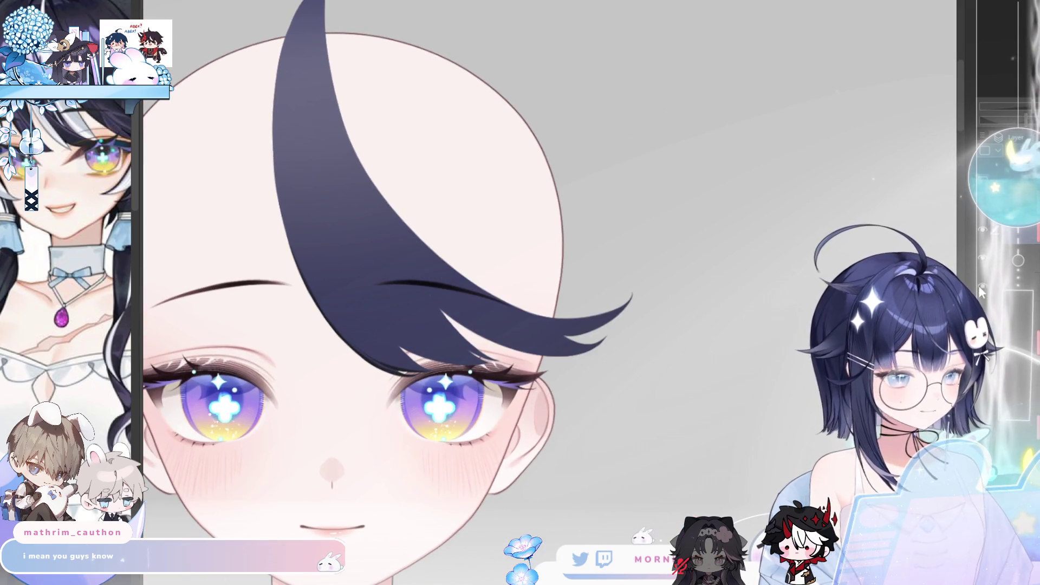
left_click(982, 290)
left_click(981, 290)
left_click(981, 290)
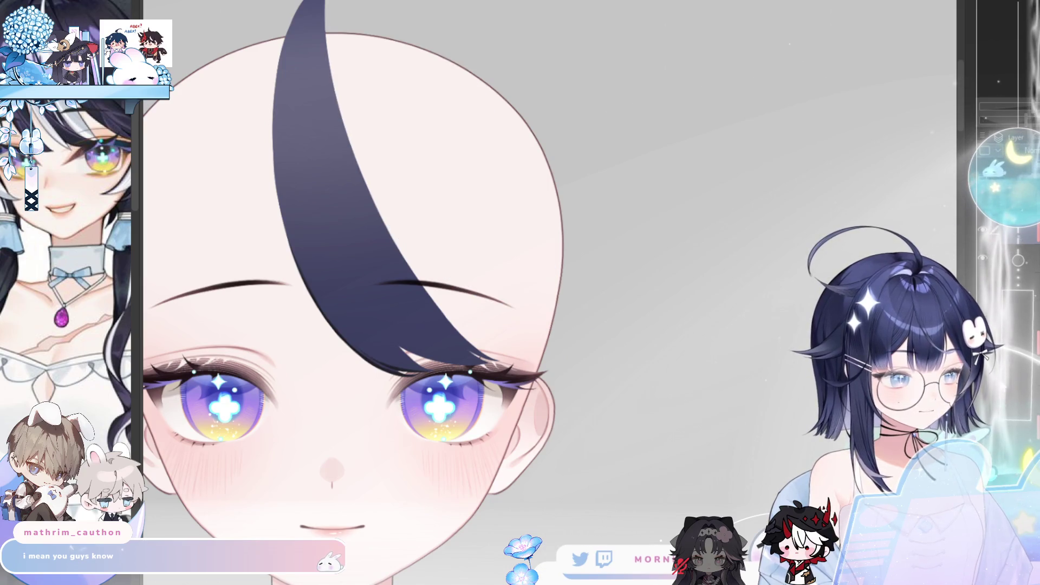
- Compare the wider forehead strand on and off, leave it visible, and zoom in on the eye
left_click(984, 382)
left_click(985, 376)
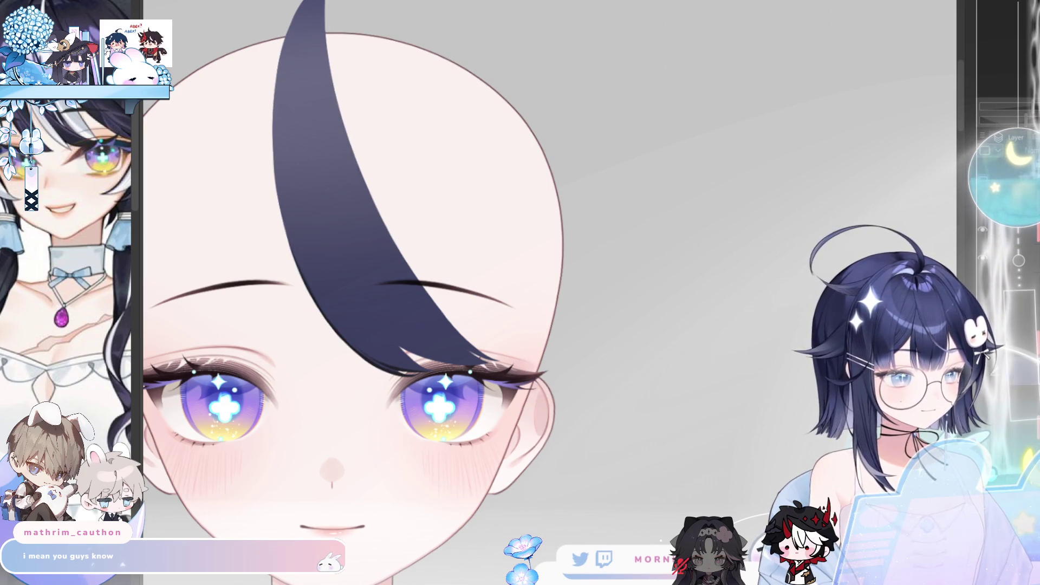
left_click(985, 375)
left_click(985, 376)
left_click(985, 376)
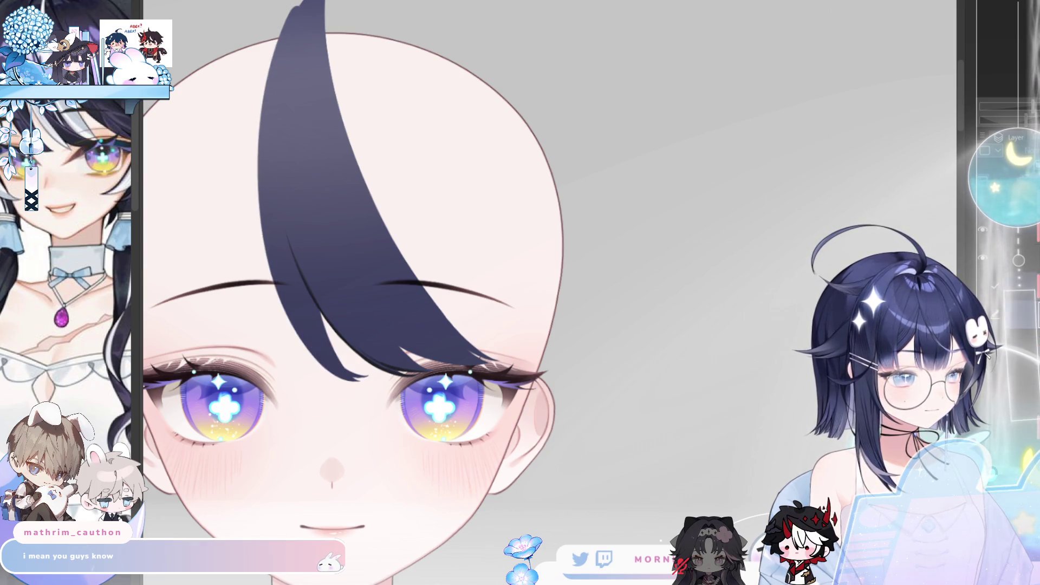
left_click(981, 261)
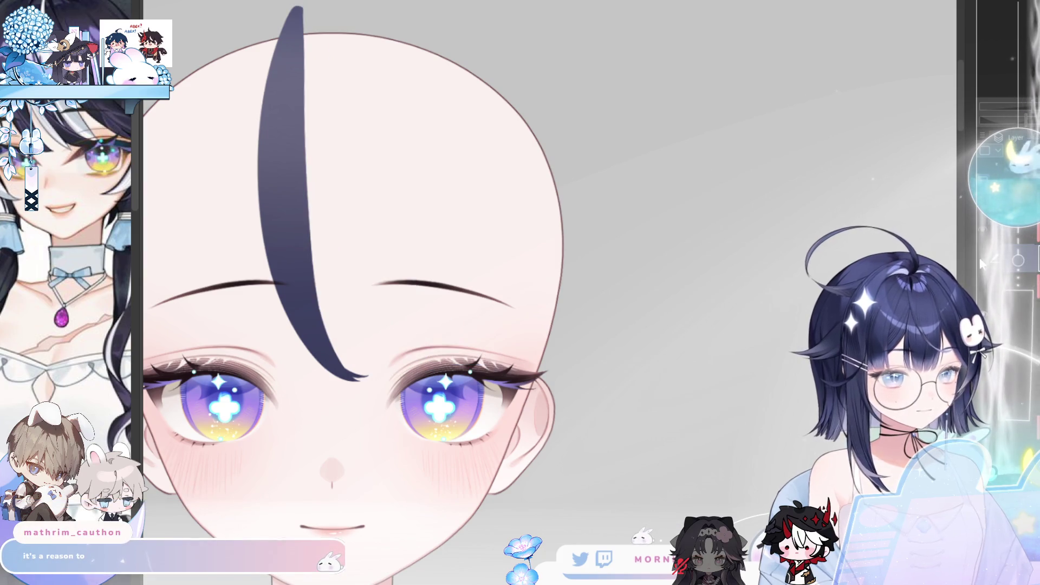
left_click(981, 261)
left_click(360, 298)
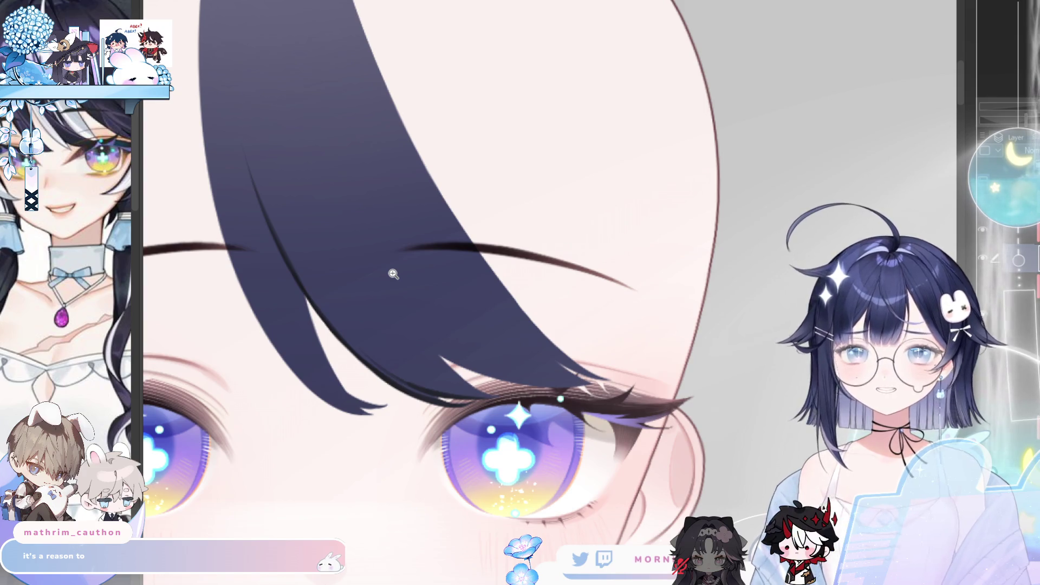
- Mirror the view to check the strand, then centre the zoomed eye in view
key("h")
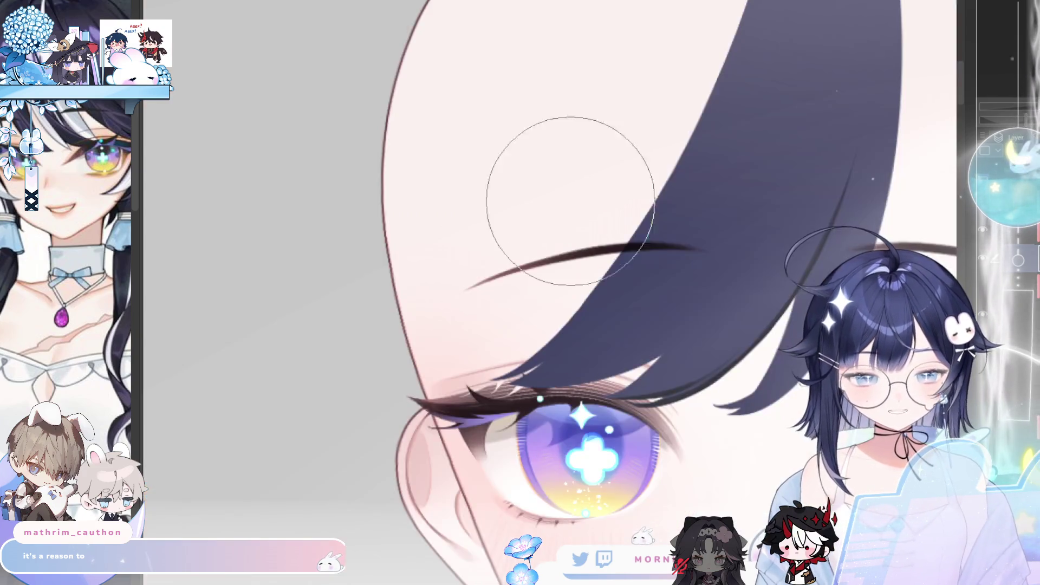
key("h")
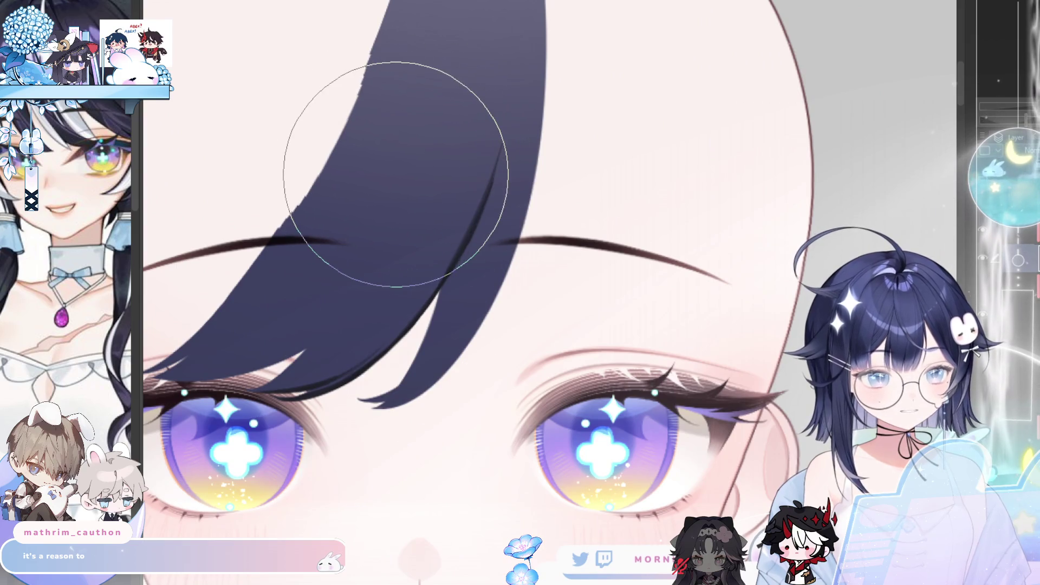
key("h")
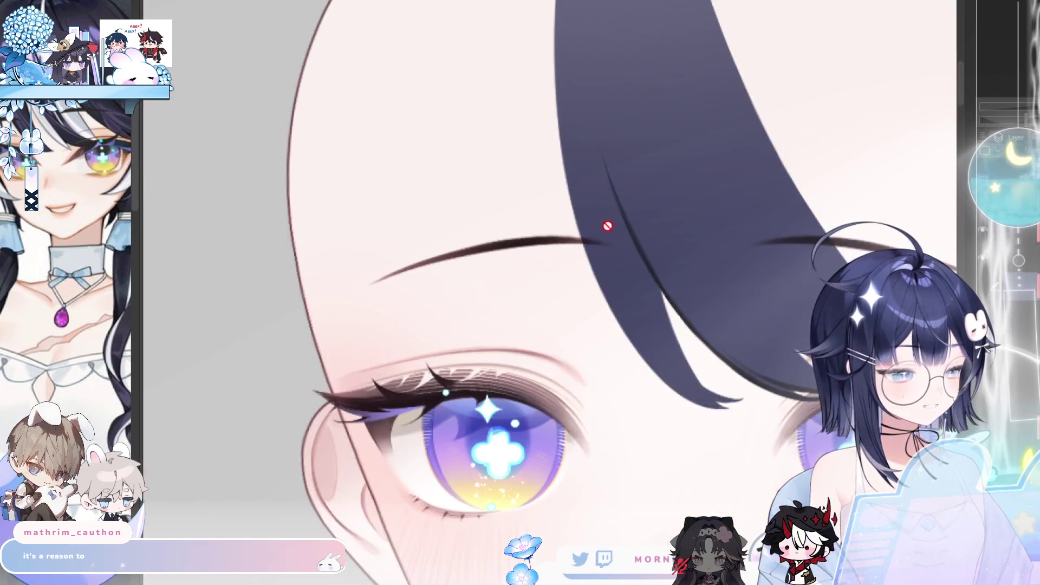
left_click_drag(591, 245, 453, 267)
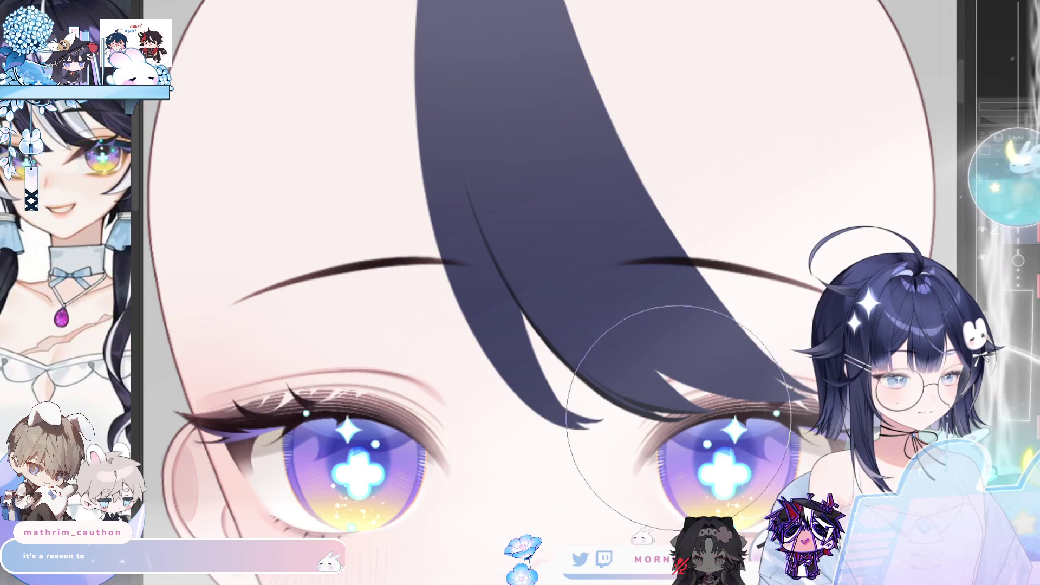
scroll(619, 383, "up", 2)
left_click_drag(619, 383, 447, 372)
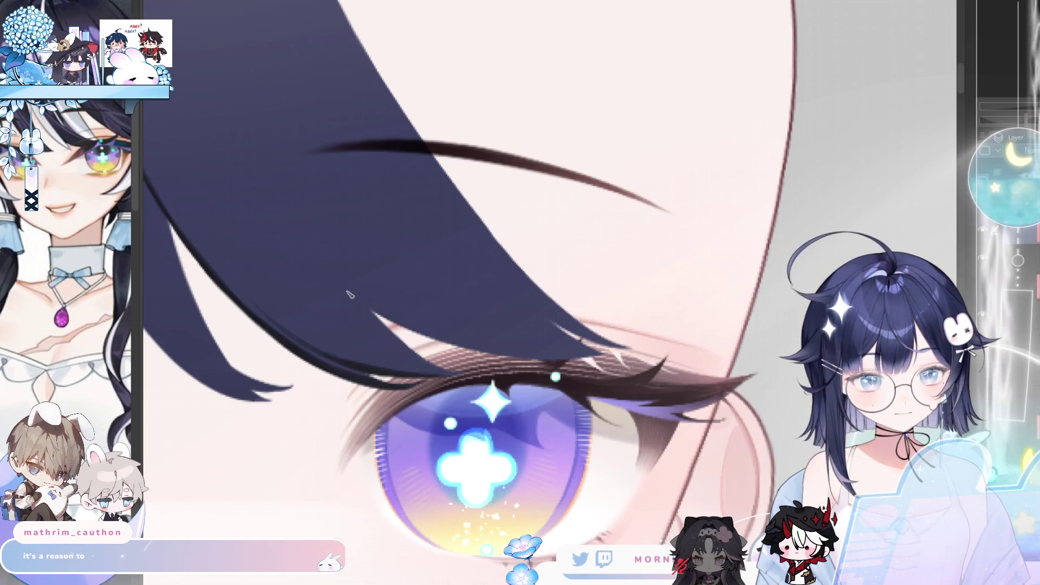
scroll(325, 213, "down", 3)
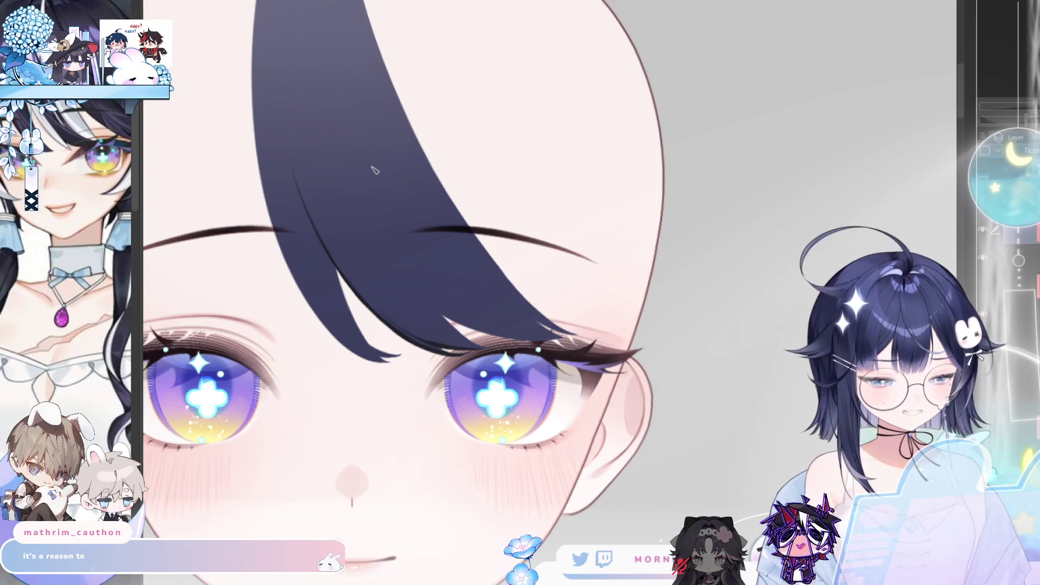
scroll(379, 223, "up", 1)
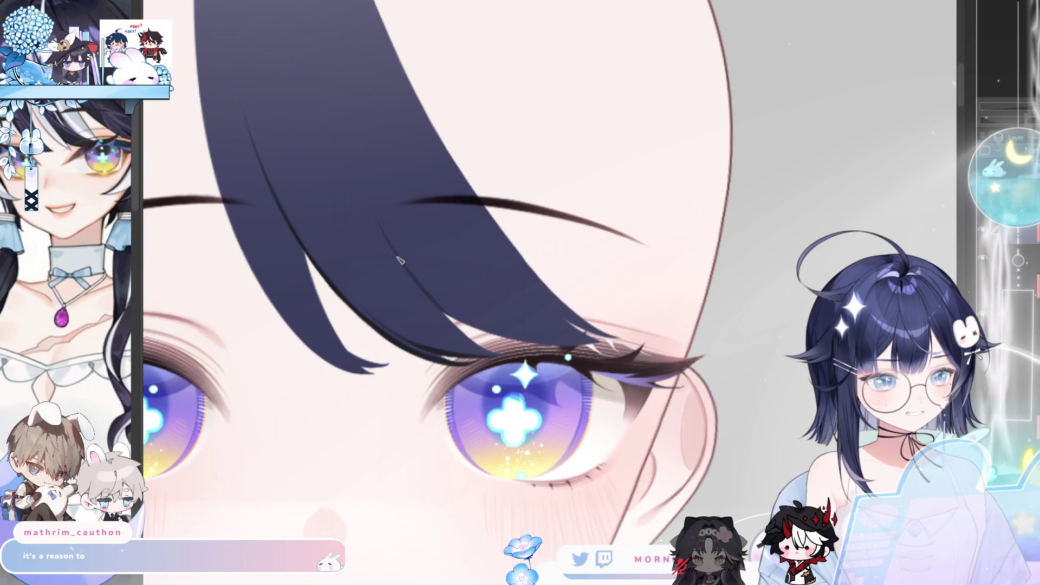
- Draw two thin dark strand lines down the bang over the right eye
left_click_drag(380, 215, 412, 272)
left_click_drag(387, 234, 466, 336)
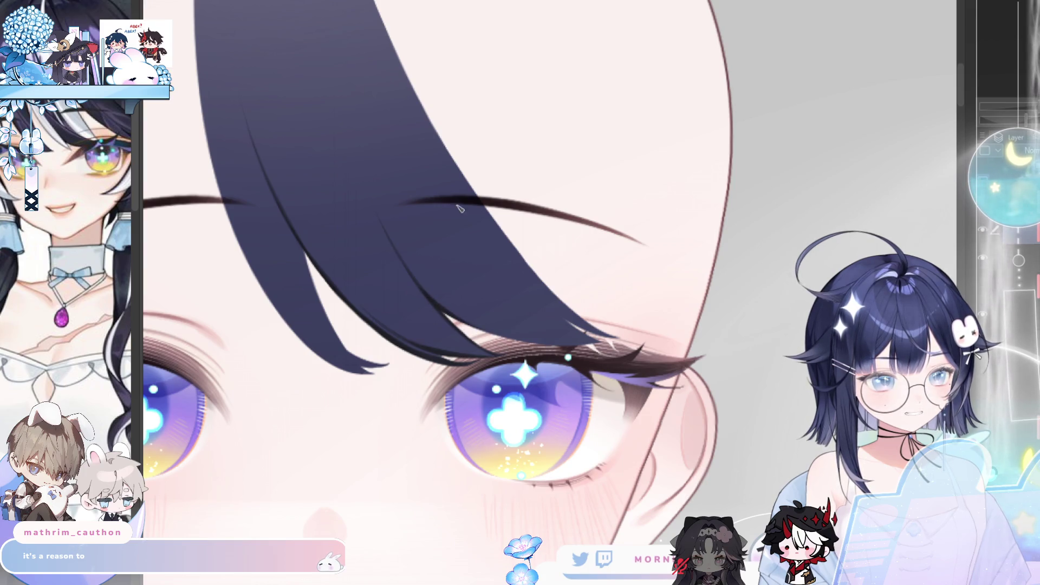
scroll(460, 208, "down", 5)
scroll(456, 291, "up", 3)
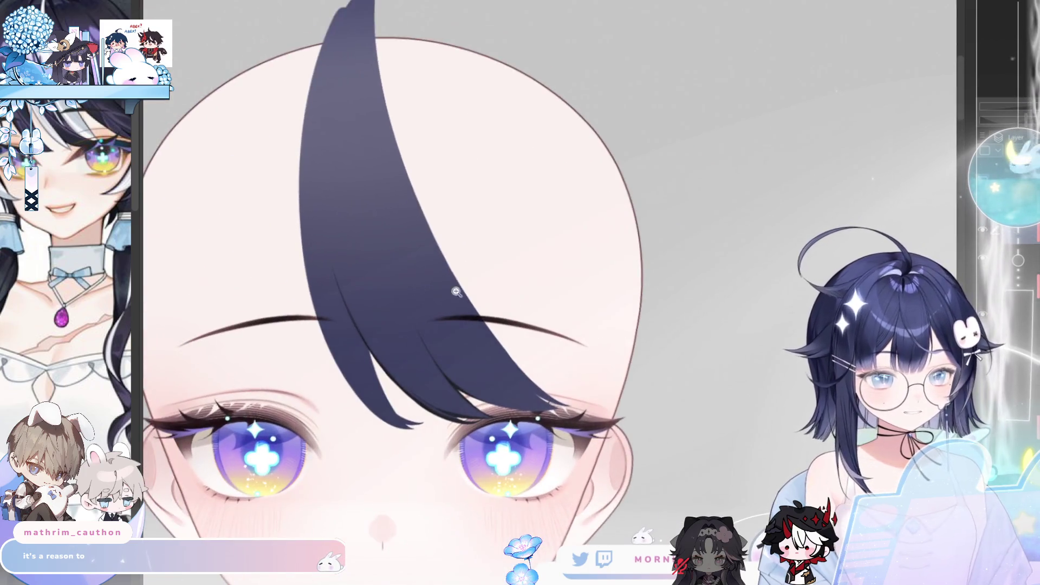
scroll(456, 291, "up", 2)
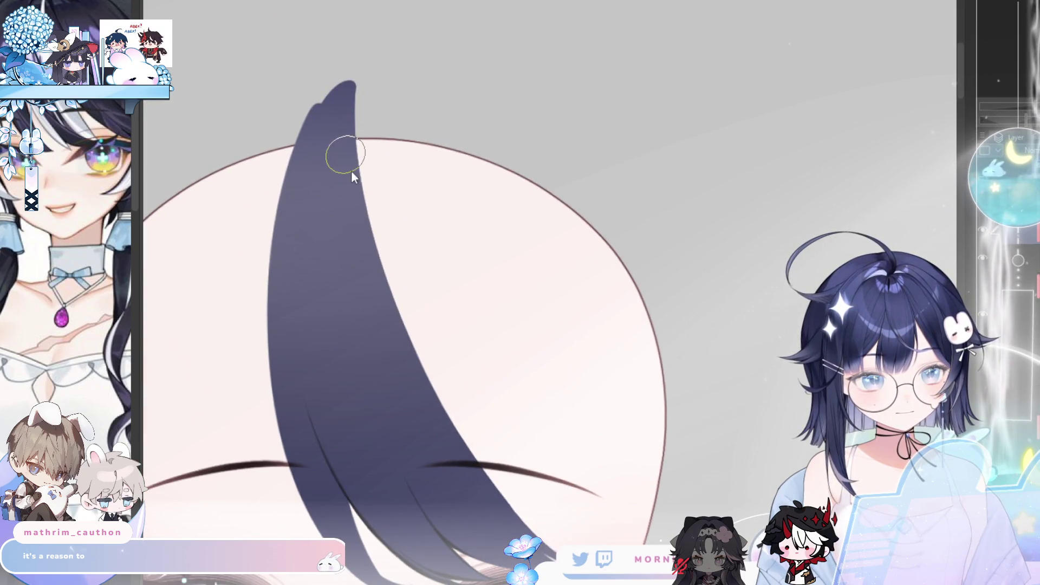
scroll(474, 441, "down", 1)
scroll(457, 346, "up", 2)
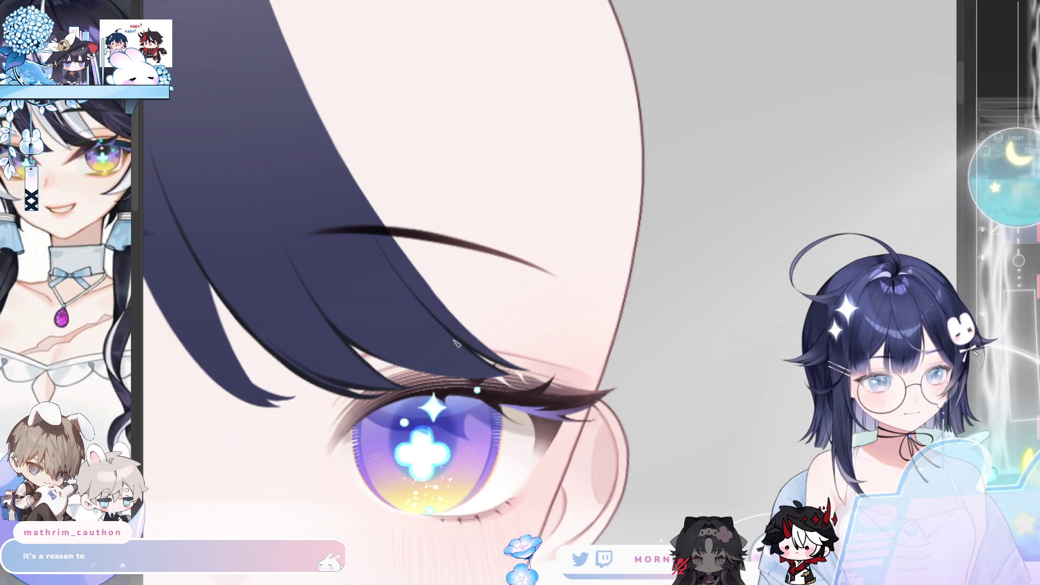
scroll(457, 344, "down", 5)
scroll(412, 352, "up", 5)
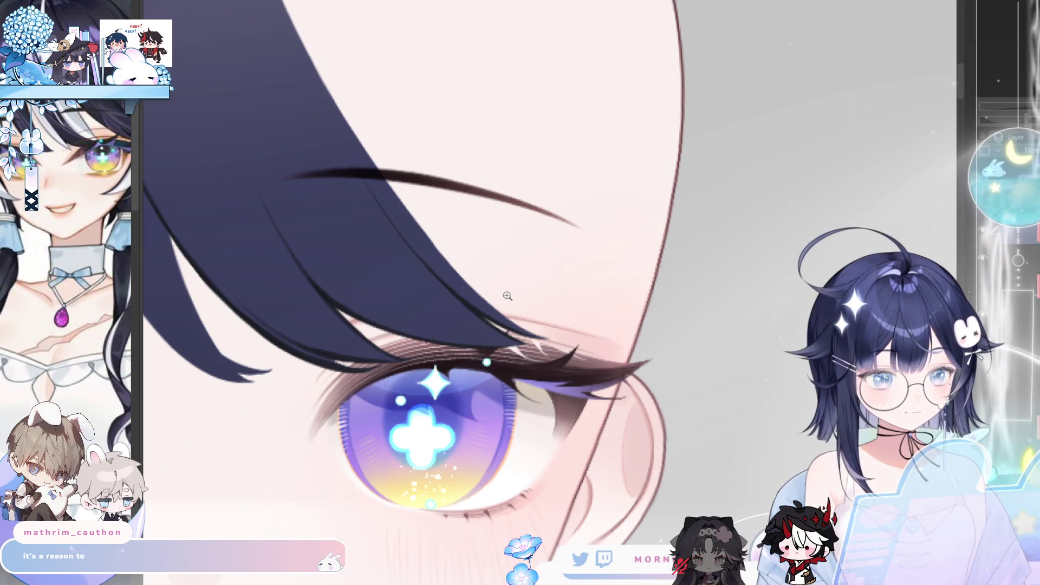
scroll(505, 293, "down", 3)
scroll(729, 292, "up", 3)
scroll(729, 292, "down", 3)
scroll(331, 228, "up", 4)
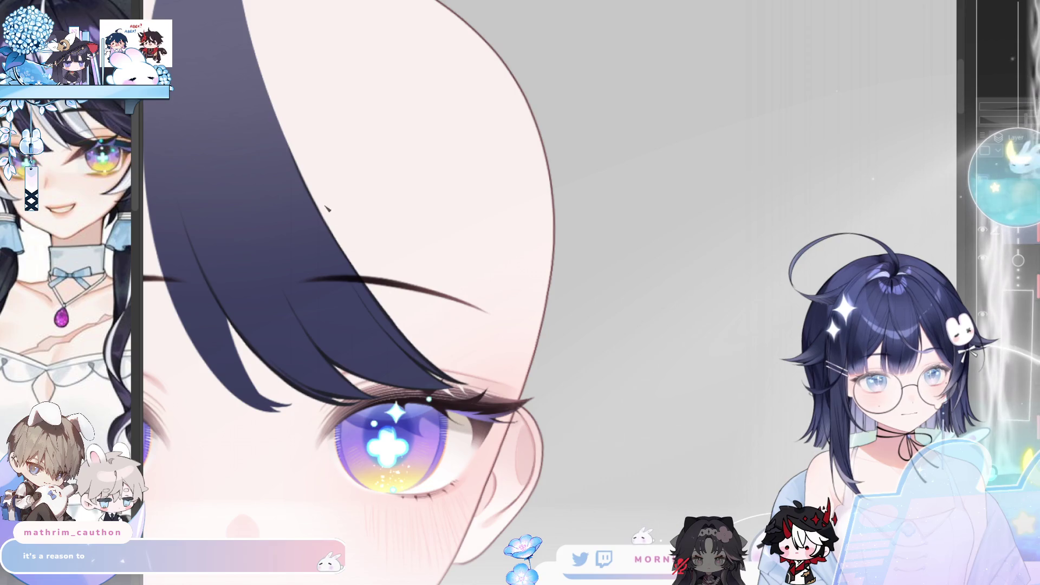
scroll(308, 183, "down", 3)
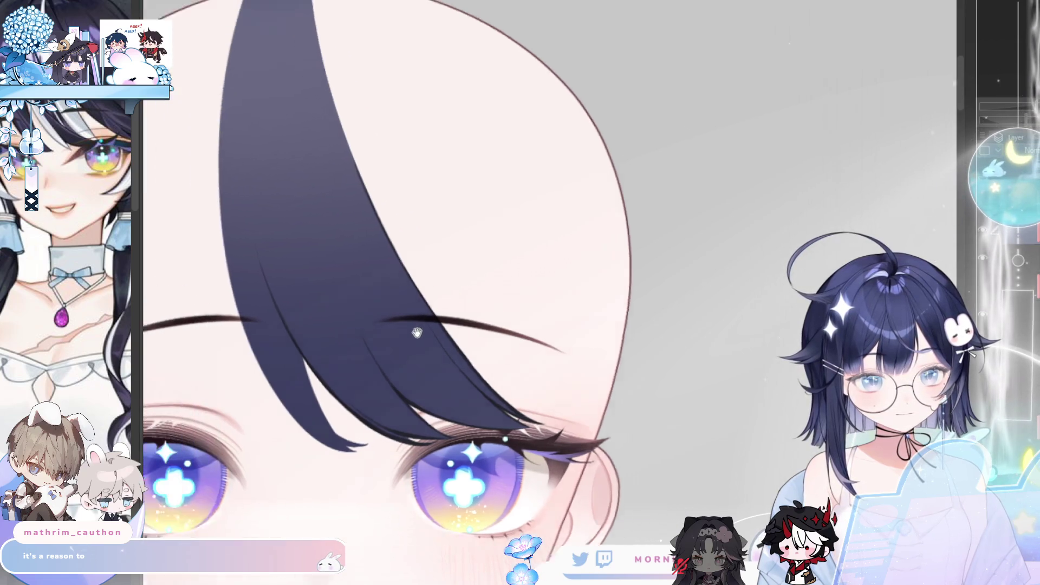
scroll(406, 325, "up", 3)
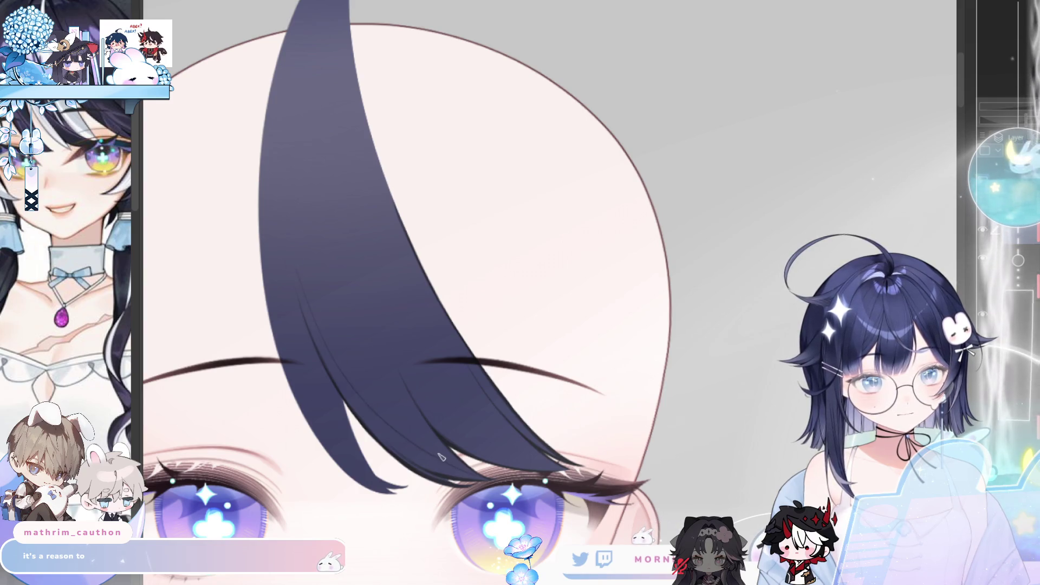
key("ctrl+z")
- Redraw a longer inner strand line on the bang and mirror the view to check it
left_click_drag(287, 179, 444, 457)
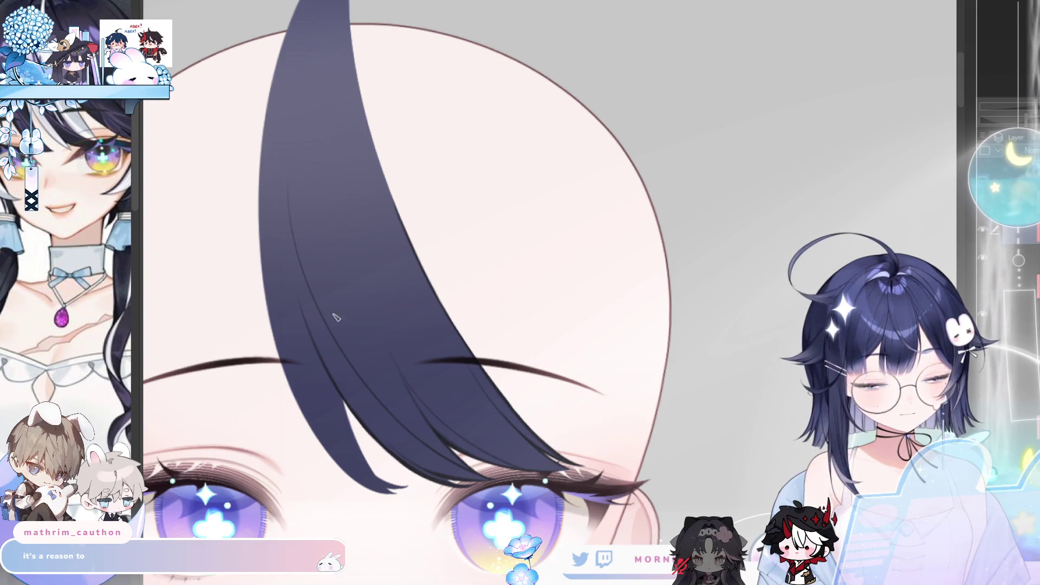
left_click_drag(336, 316, 271, 257)
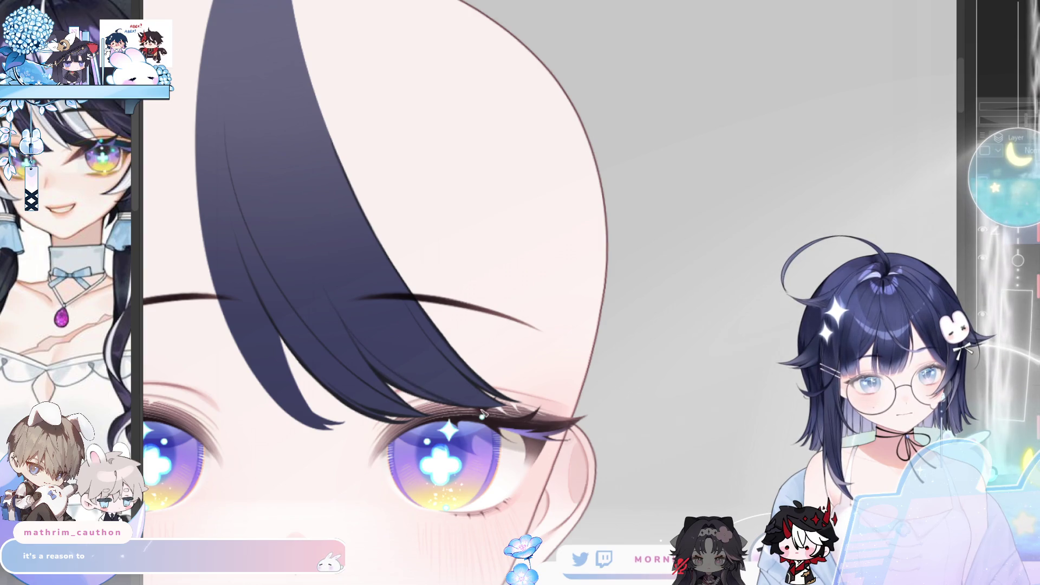
key("h")
key("h")
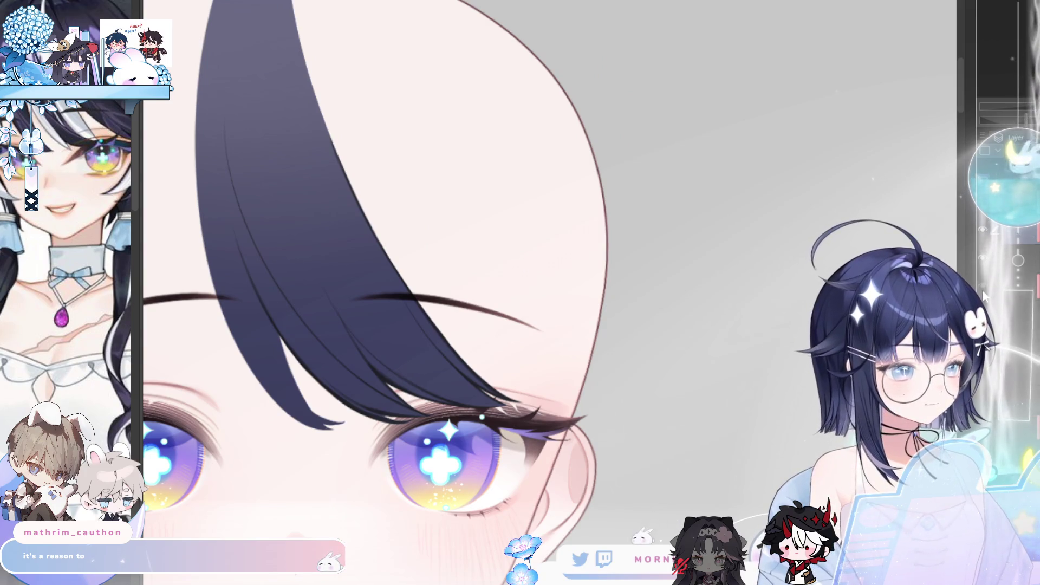
- Restore the white streak along the bang's left edge
key("ctrl+y")
key("ctrl+z")
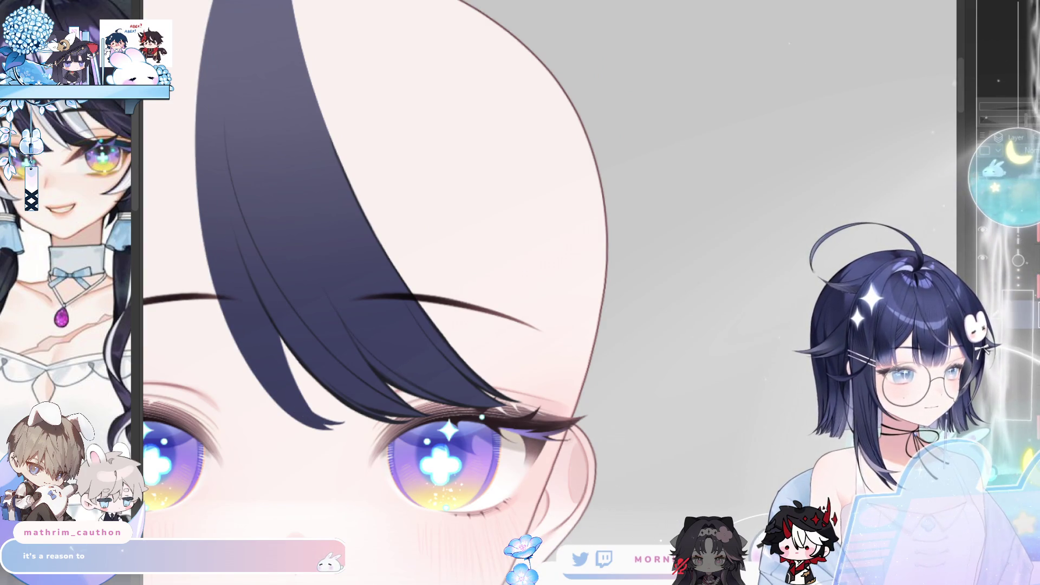
key("ctrl+y")
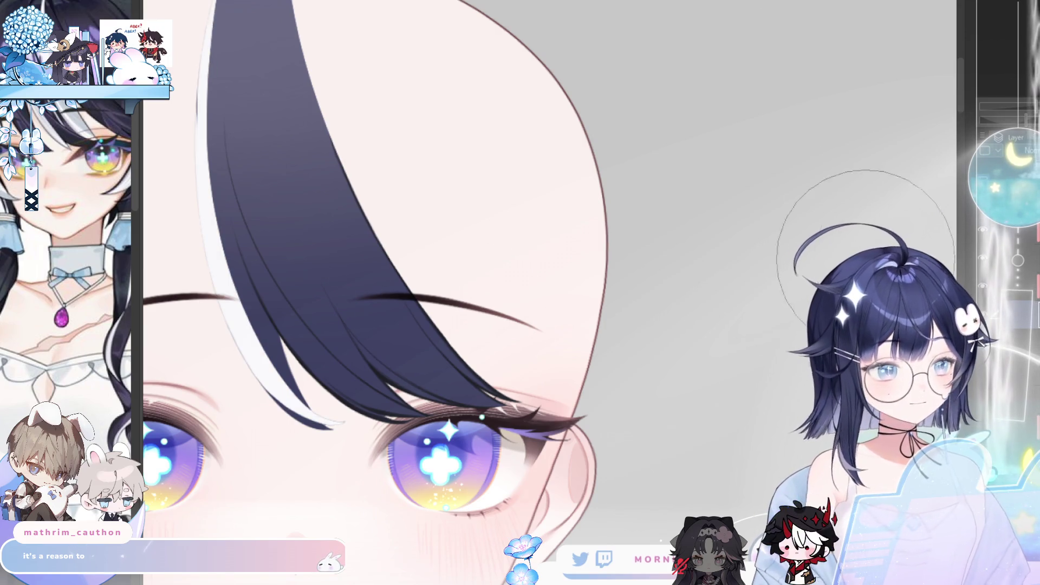
key("h")
key("h")
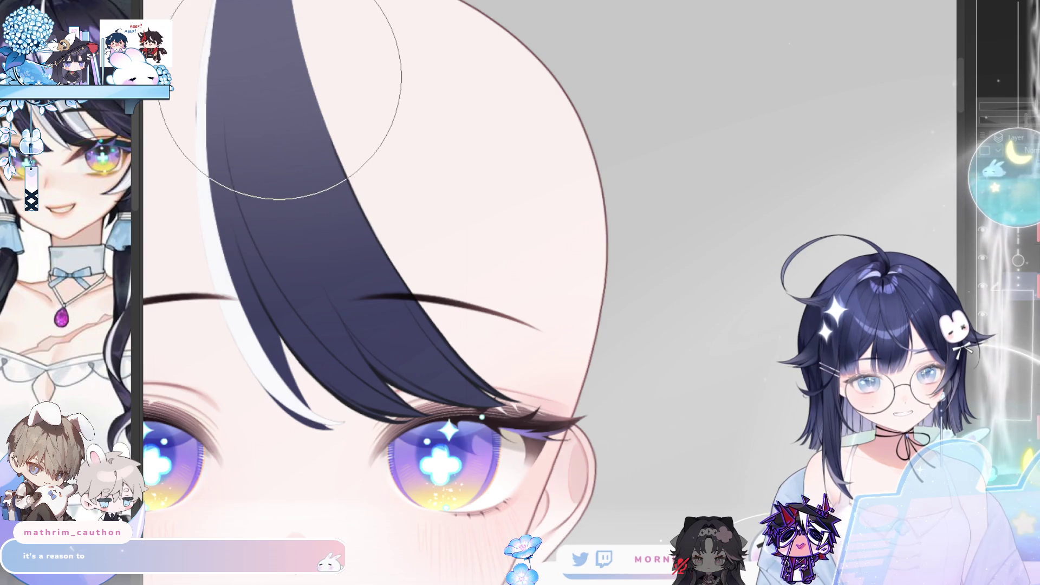
scroll(291, 99, "down", 2)
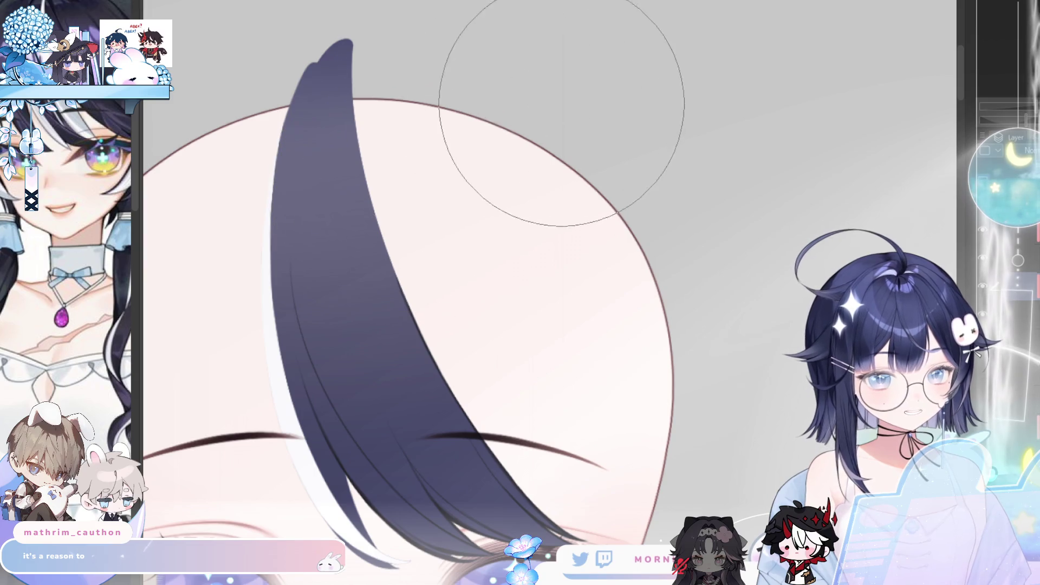
scroll(337, 359, "up", 3)
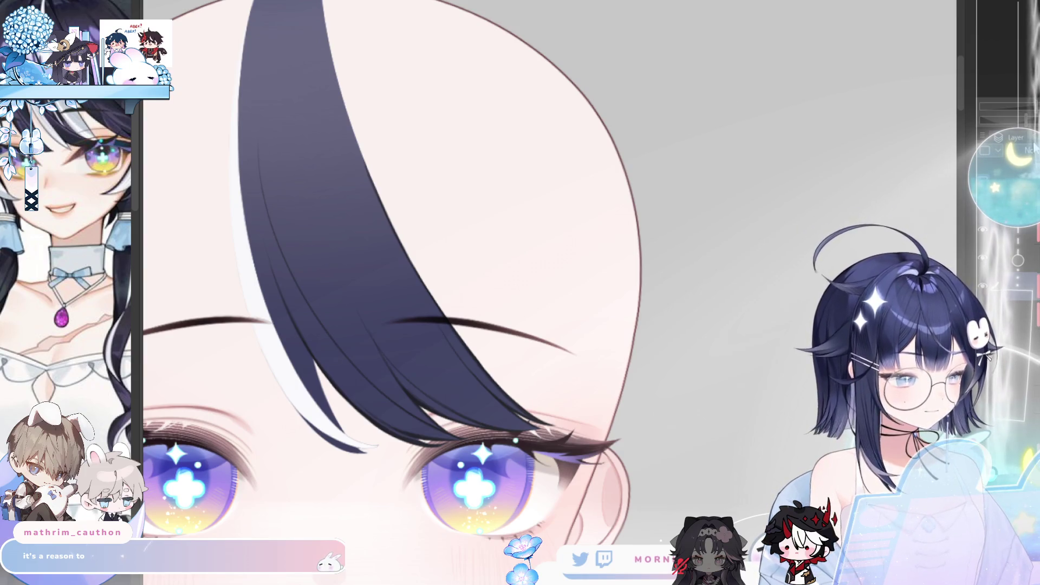
- Blend and brighten the white streak along the bang, then hide the navy bang fill layer
scroll(291, 417, "up", 1)
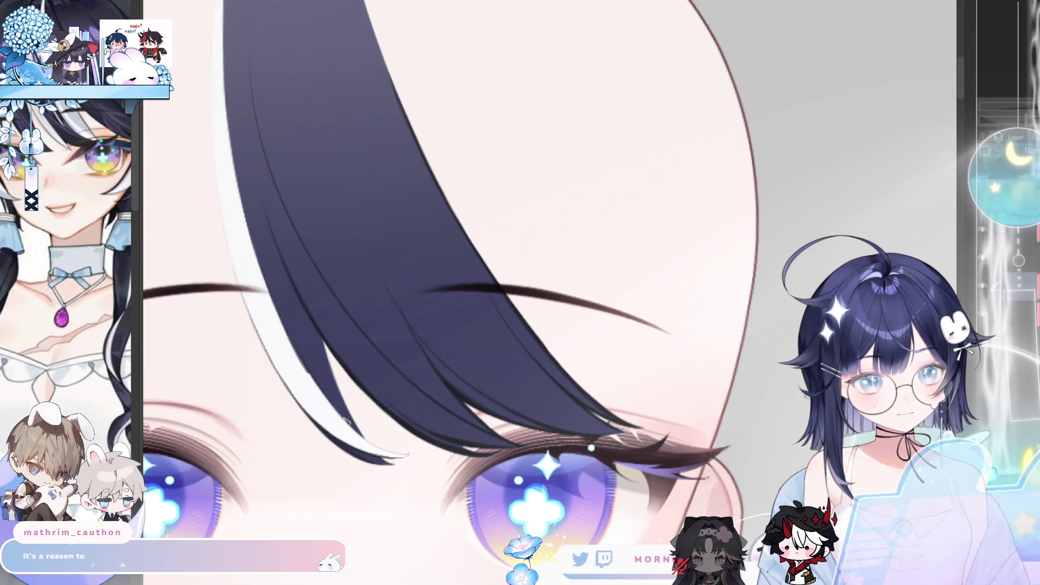
left_click_drag(291, 333, 380, 451)
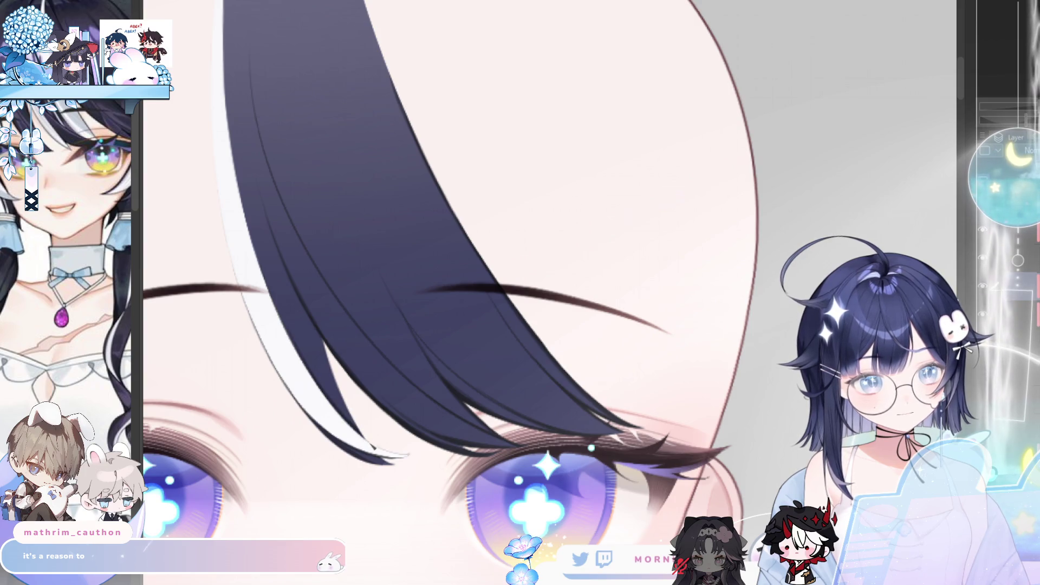
left_click_drag(319, 333, 367, 441)
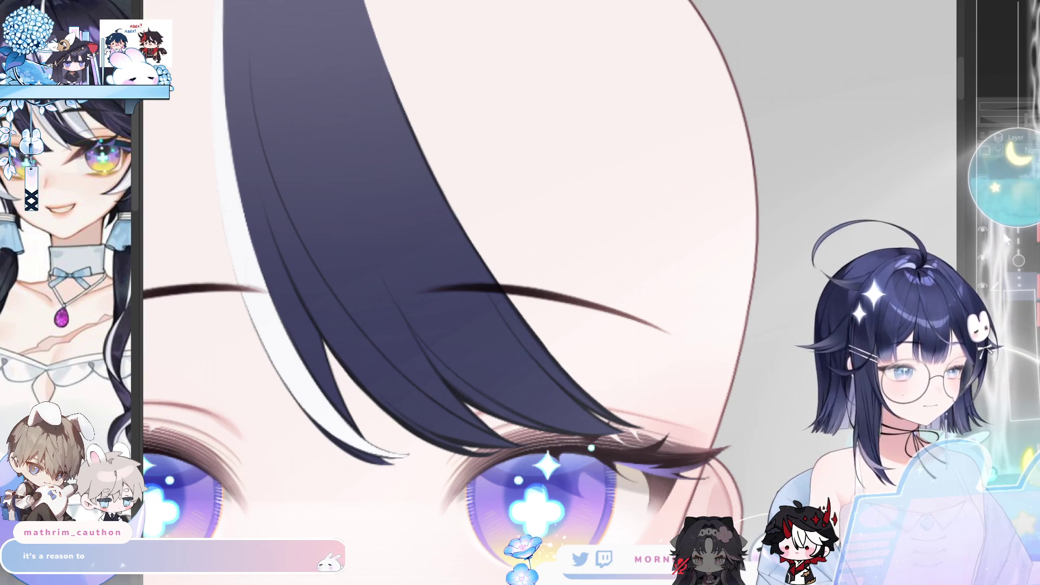
left_click(982, 257)
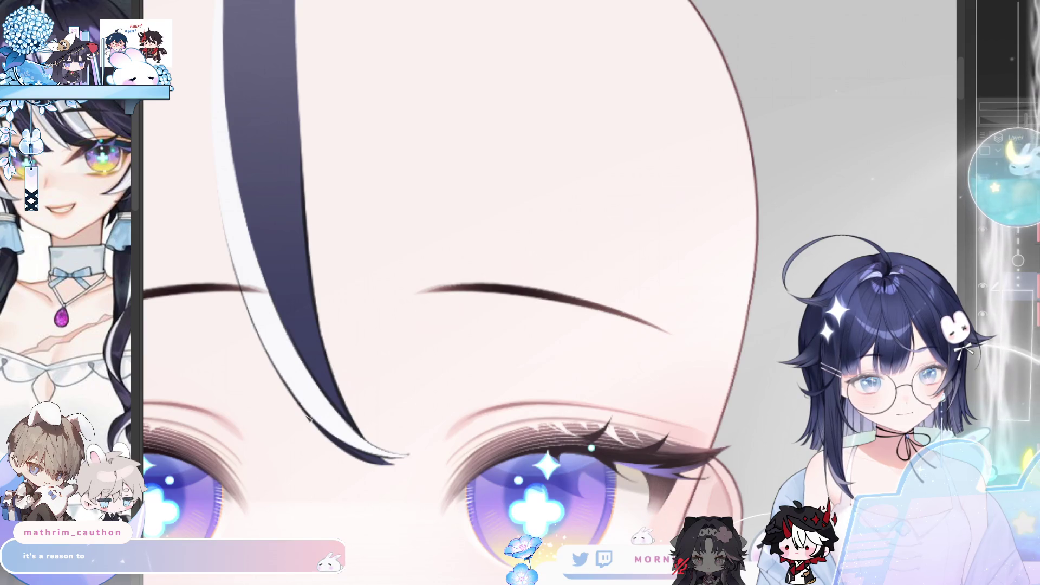
- Trace thin dark lines along the white streak's left edge to narrow it
scroll(397, 301, "down", 2)
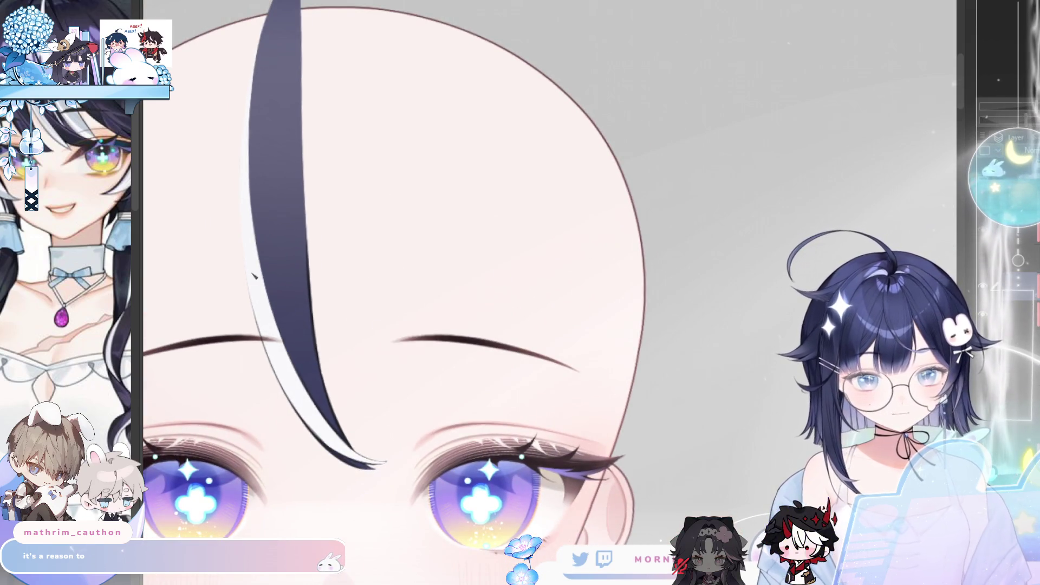
left_click_drag(290, 401, 236, 233)
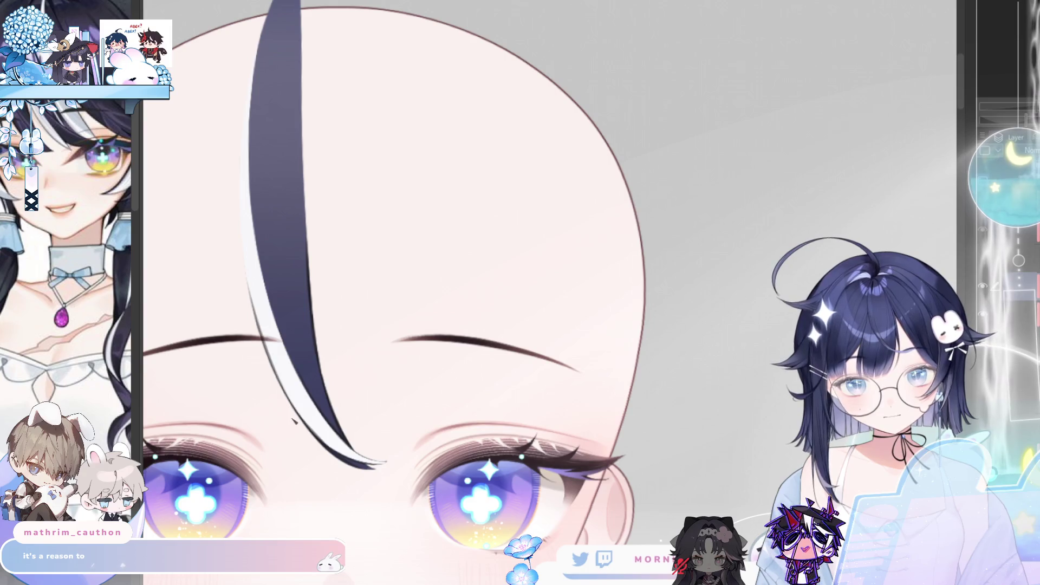
left_click_drag(295, 421, 238, 133)
left_click_drag(248, 292, 241, 117)
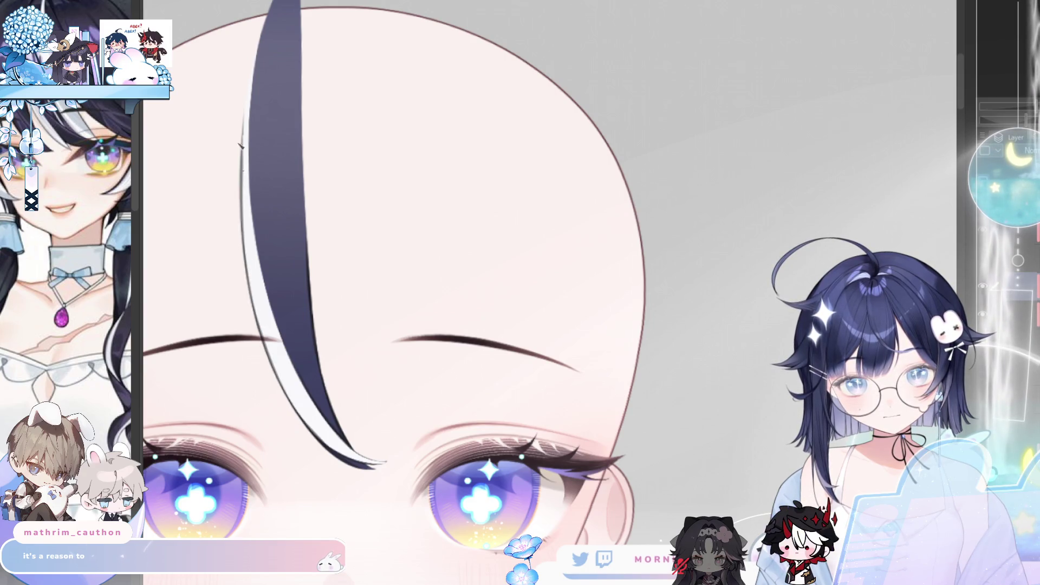
left_click_drag(244, 269, 245, 73)
left_click_drag(240, 184, 251, 48)
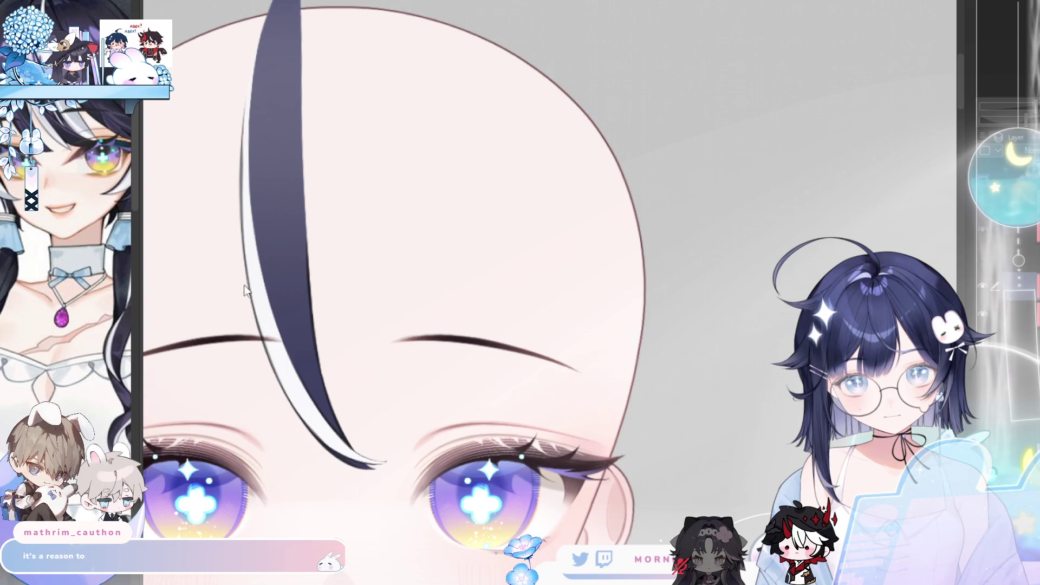
left_click_drag(238, 233, 242, 98)
left_click_drag(241, 274, 244, 111)
left_click_drag(244, 222, 252, 57)
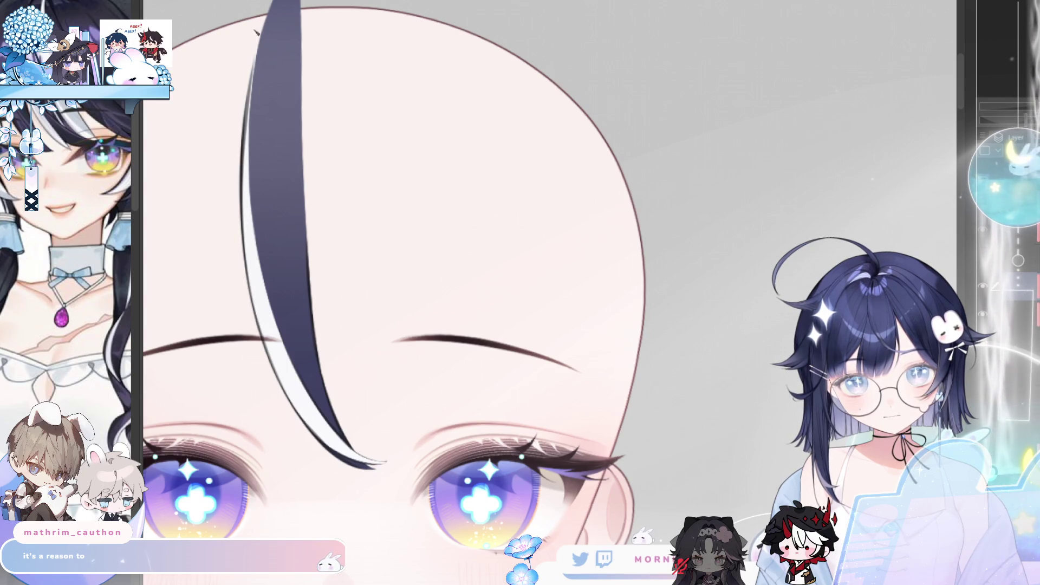
left_click_drag(255, 122, 255, 48)
left_click_drag(241, 217, 254, 41)
left_click_drag(241, 174, 252, 51)
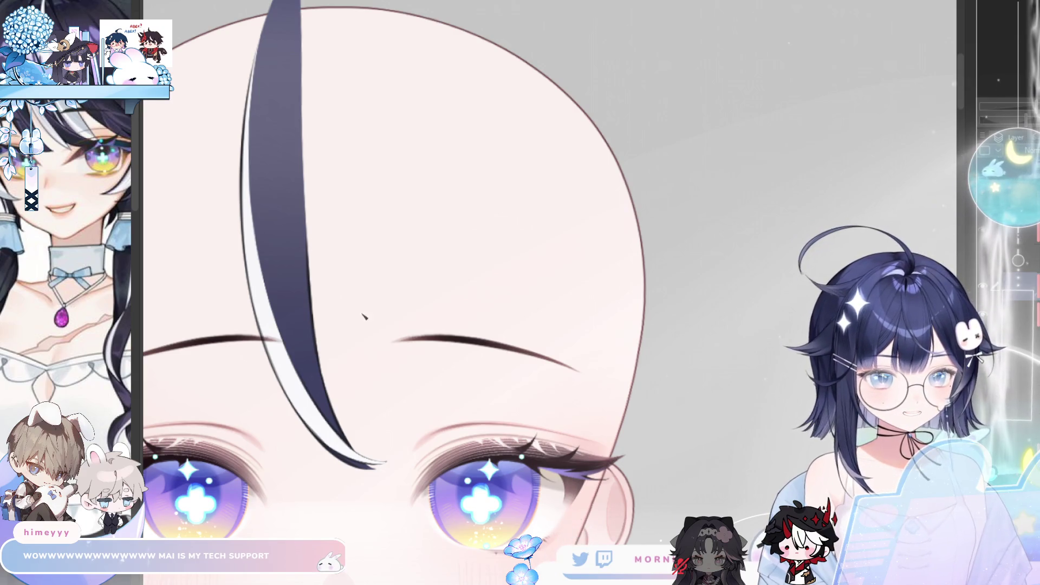
- Paint a dark shading line down the white-streaked strand and darken its right edge
scroll(364, 313, "down", 5)
scroll(383, 230, "up", 5)
scroll(384, 229, "up", 1)
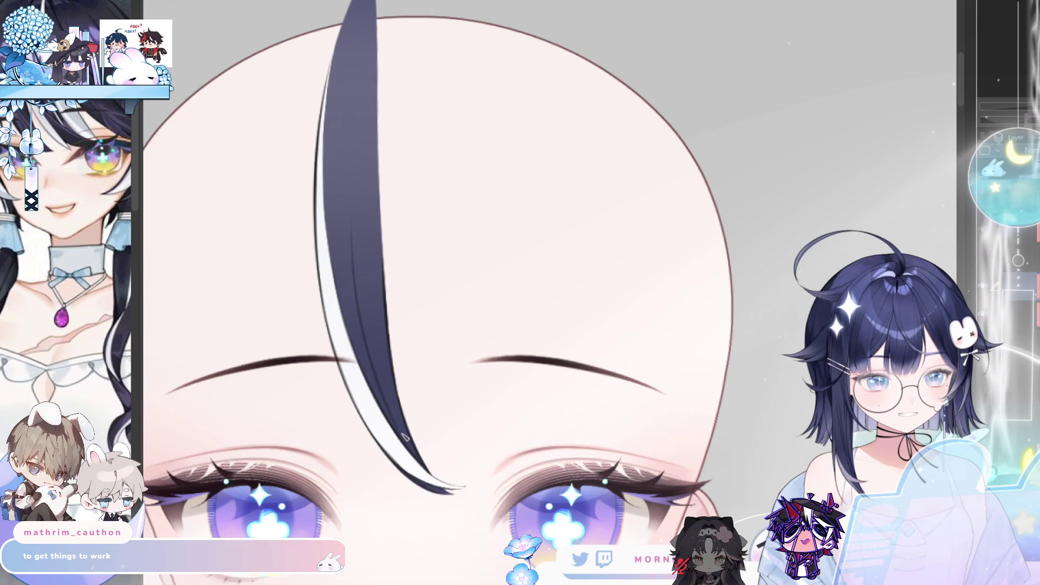
left_click_drag(352, 238, 360, 314)
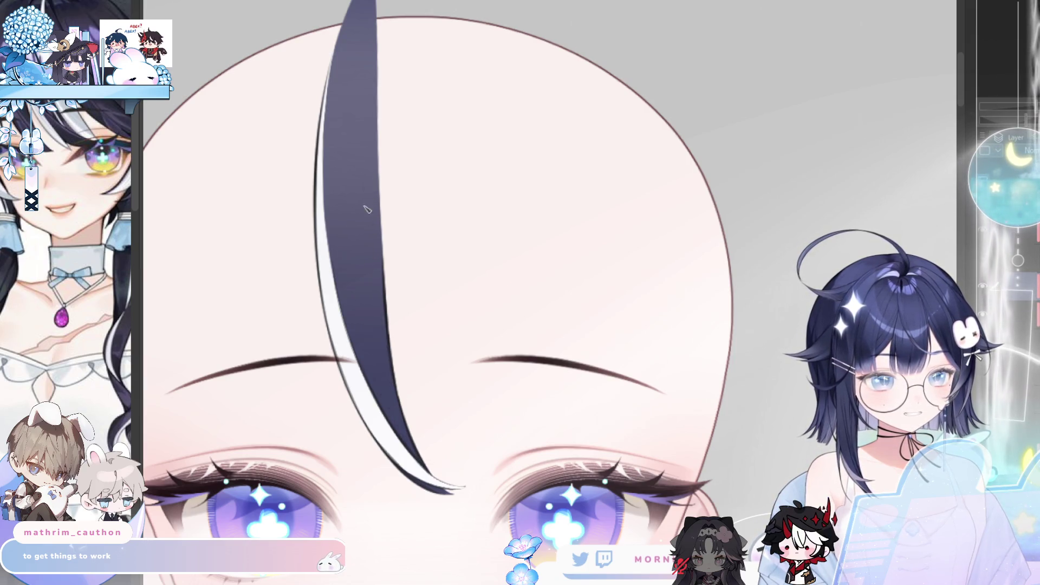
left_click_drag(375, 306, 397, 404)
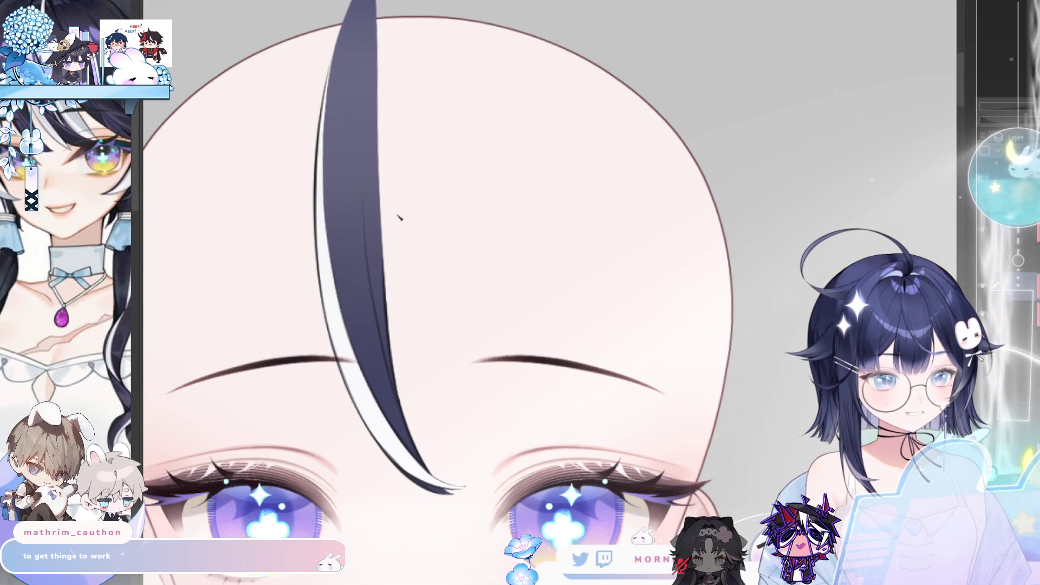
scroll(406, 211, "down", 2)
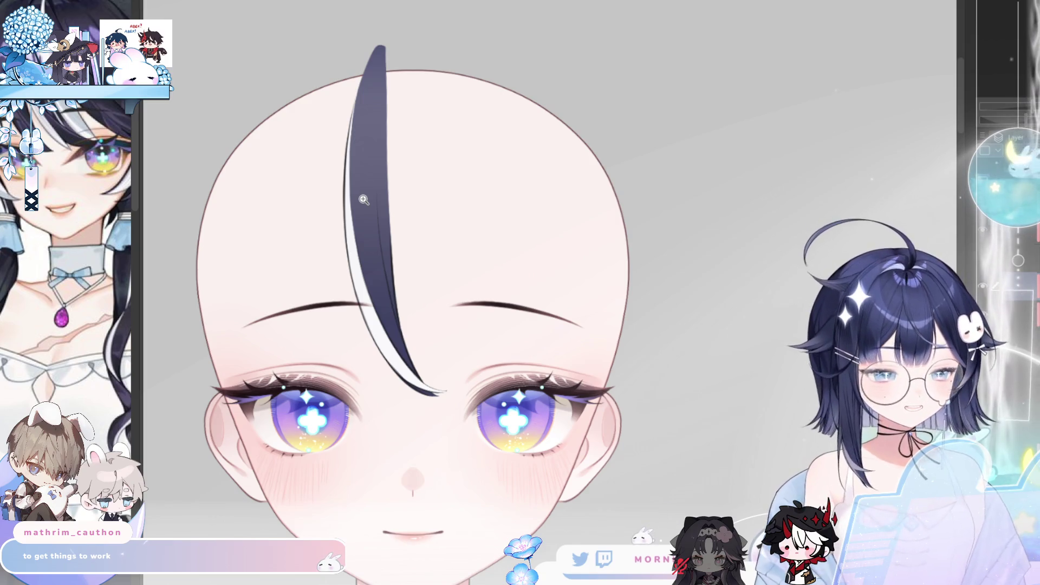
scroll(353, 54, "up", 2)
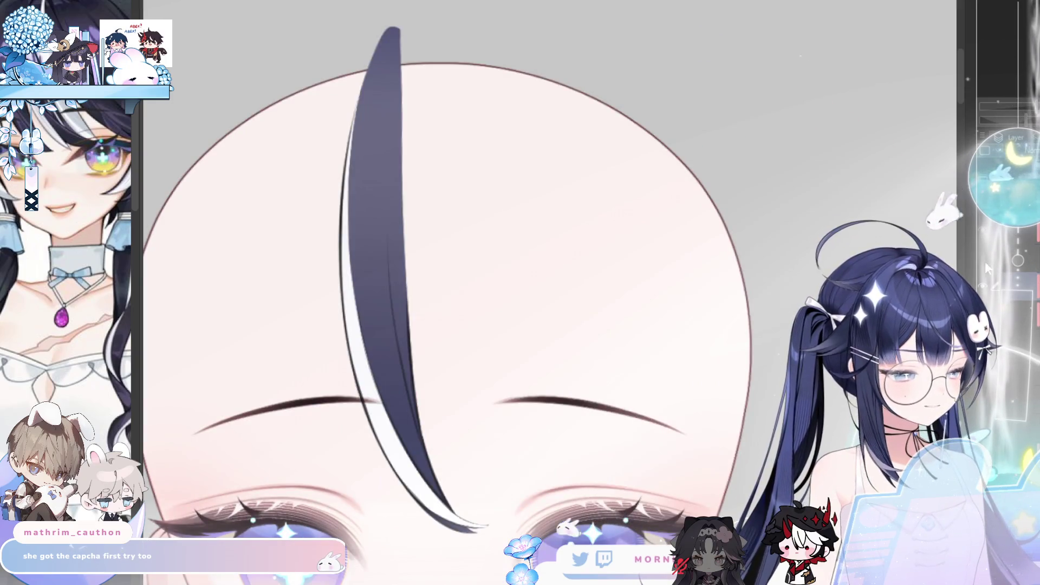
- Reveal the broad navy forehead lock, toggle it to compare, and test nudging its position
left_click(984, 264)
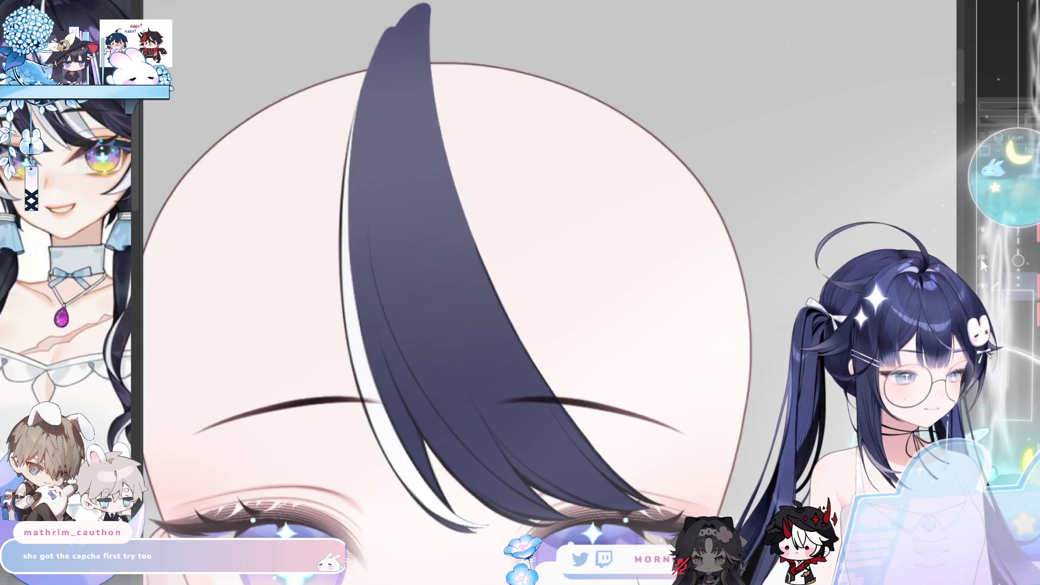
left_click(983, 261)
left_click(983, 261)
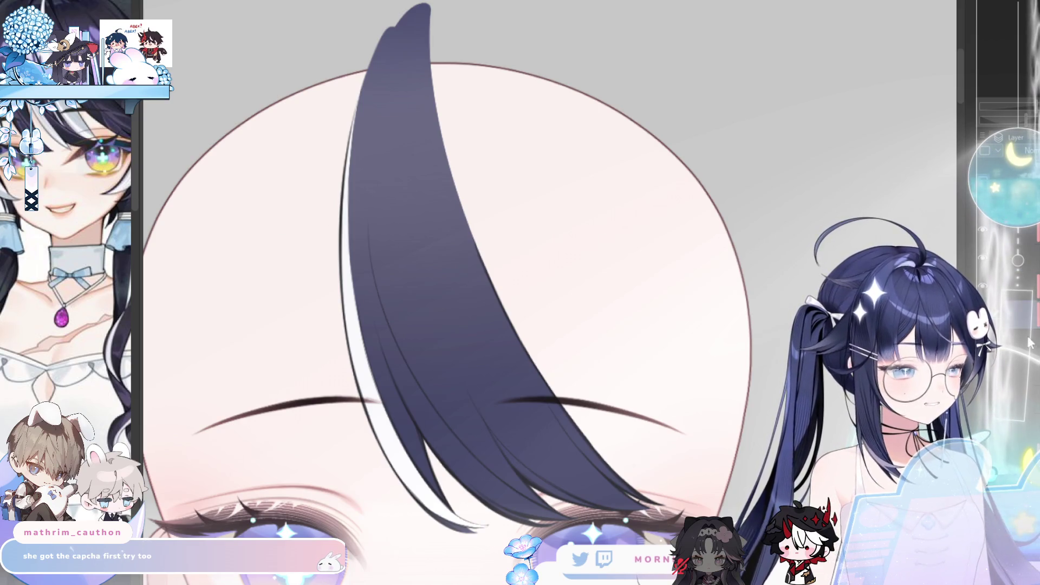
mouse_move(684, 399)
left_mouse_down()
mouse_move(658, 399)
mouse_move(685, 398)
left_mouse_up()
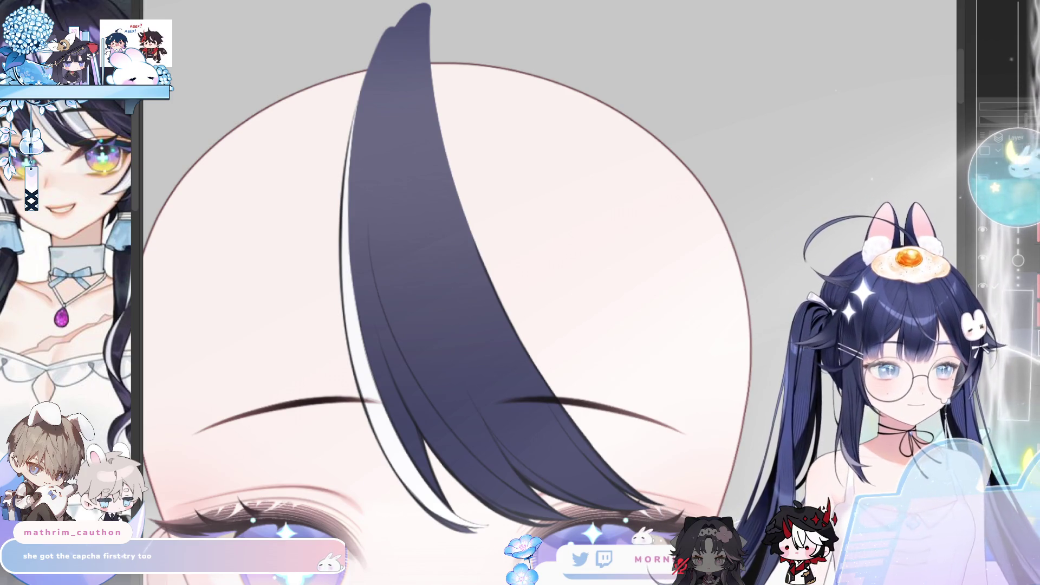
scroll(651, 428, "down", 3)
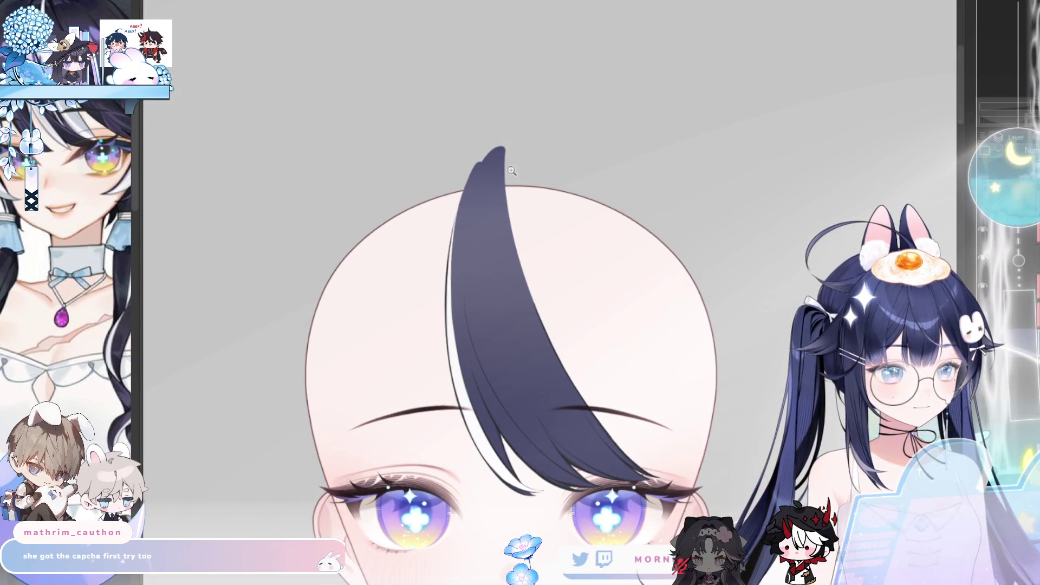
- Zoom in on the thin strand, hide the broad lock, and flip the canvas view
left_click_drag(468, 147, 401, 186)
scroll(402, 186, "up", 2)
mouse_move(564, 162)
left_mouse_down()
mouse_move(747, 156)
mouse_move(581, 133)
left_mouse_up()
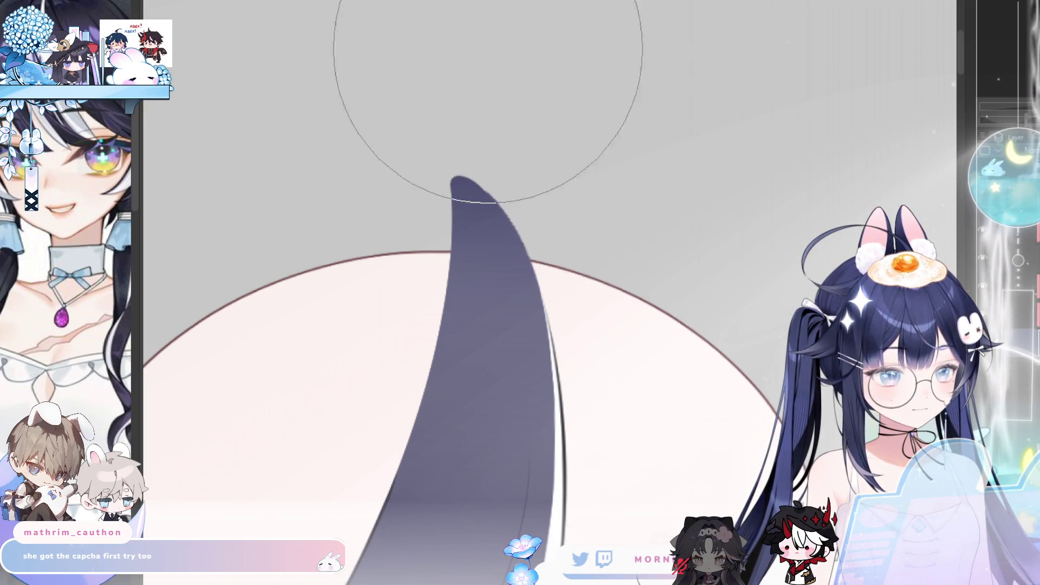
left_click(982, 259)
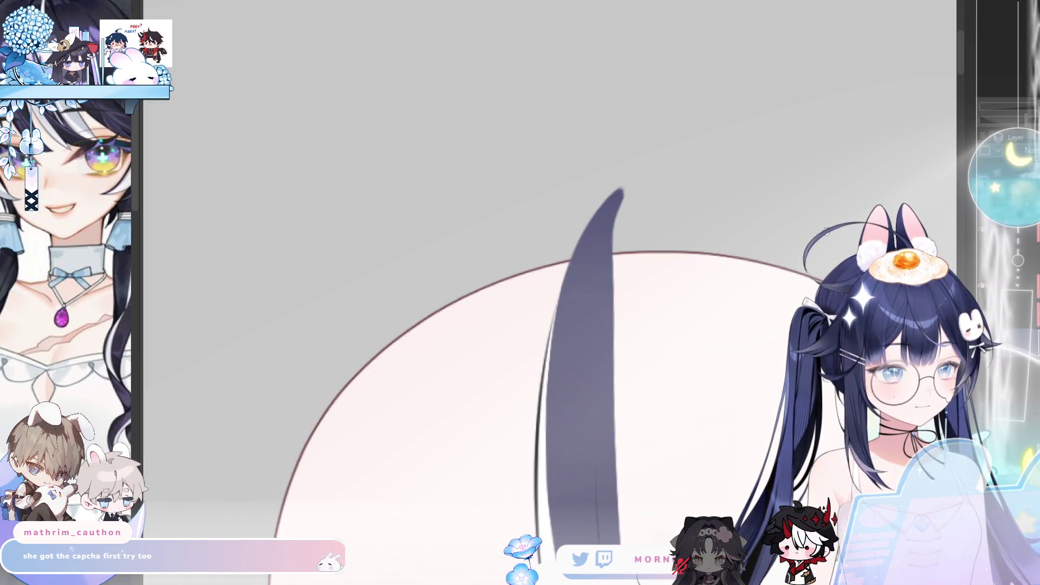
key("h")
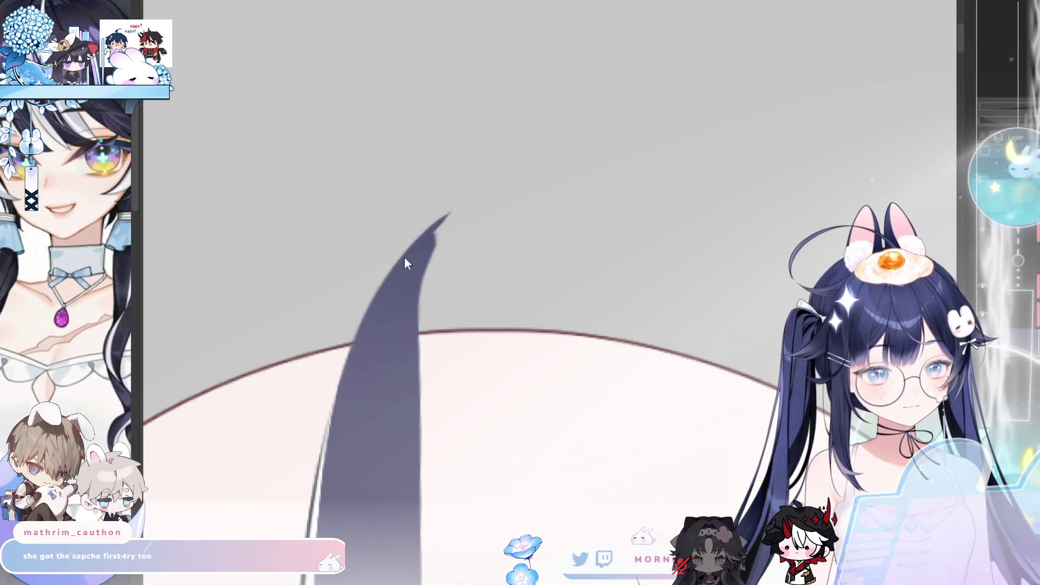
- Redraw the thin strand's tip as a smooth upward point, undoing the overlong attempt
left_click_drag(431, 239, 470, 196)
key("ctrl+z")
left_click_drag(415, 255, 444, 219)
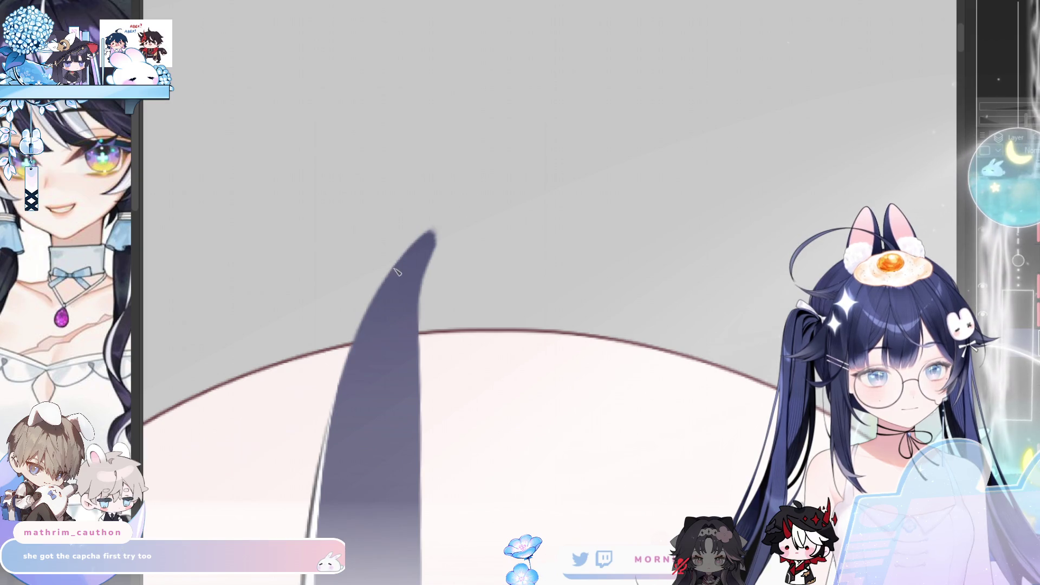
left_click_drag(419, 256, 454, 213)
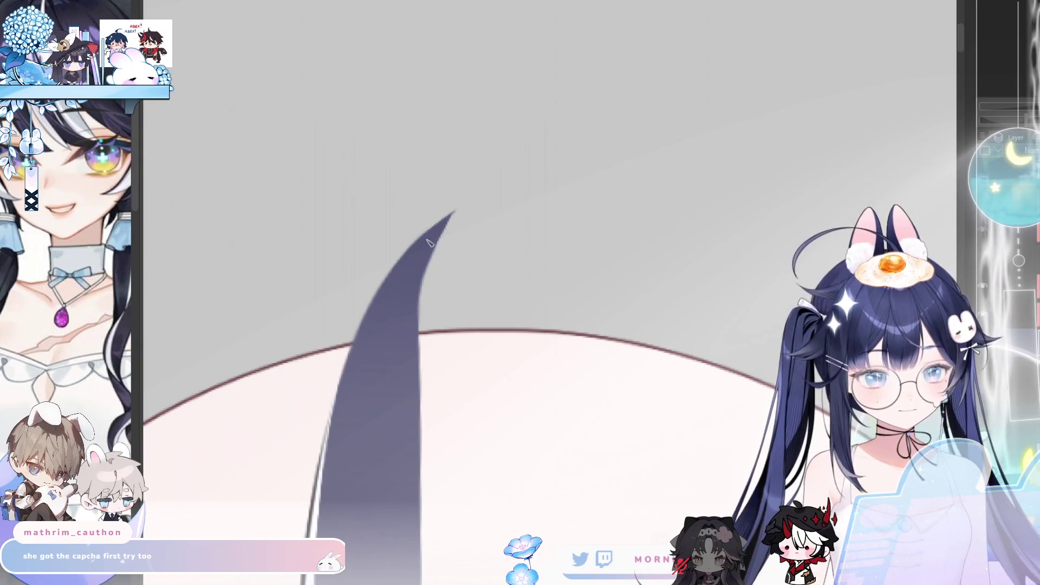
- Darken and smooth the strand's right edge from the middle up to the tip
left_click_drag(418, 386, 424, 269)
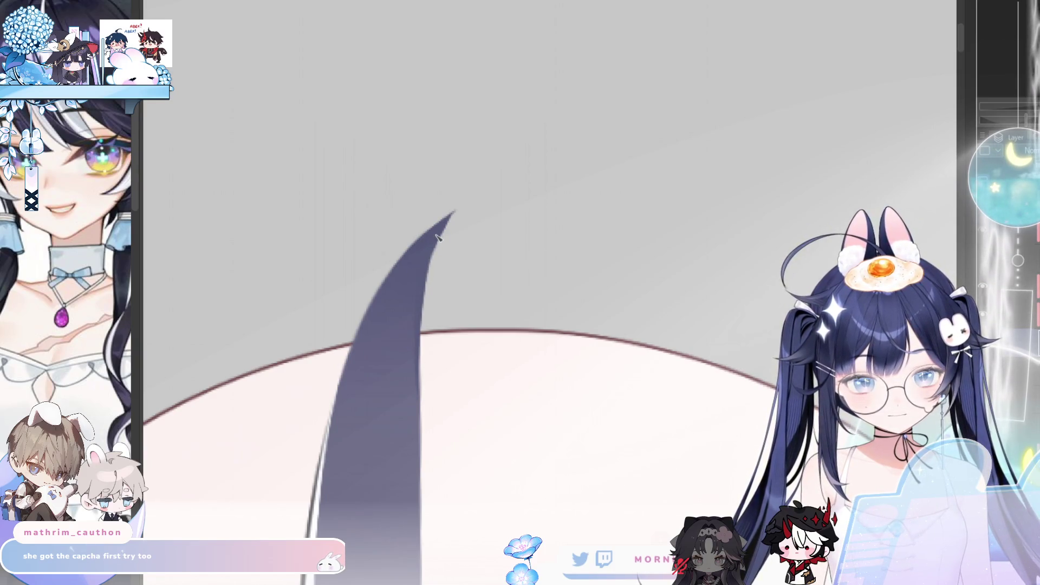
left_click_drag(419, 353, 441, 234)
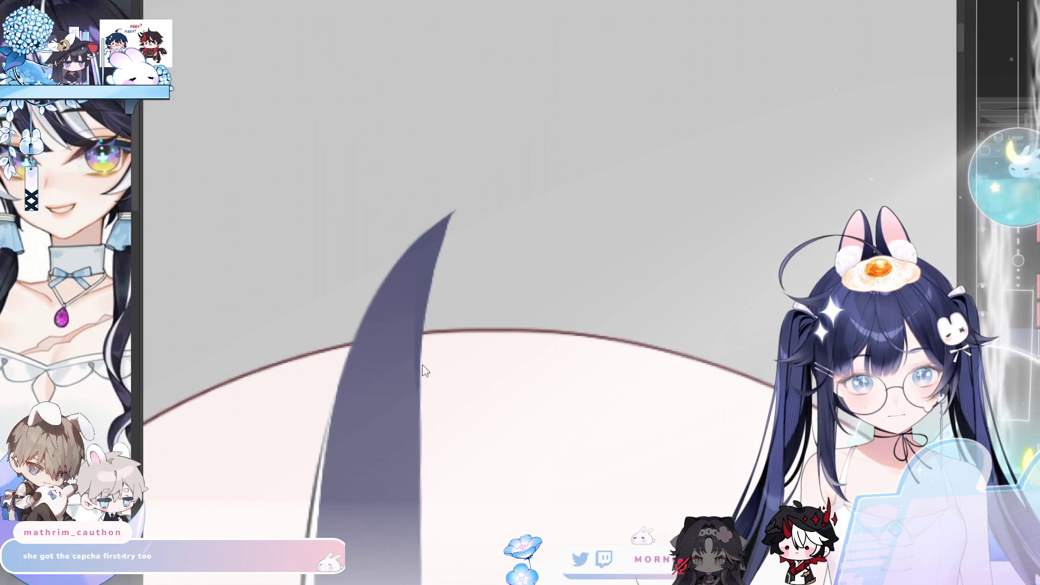
scroll(460, 211, "down", 4)
scroll(465, 206, "up", 4)
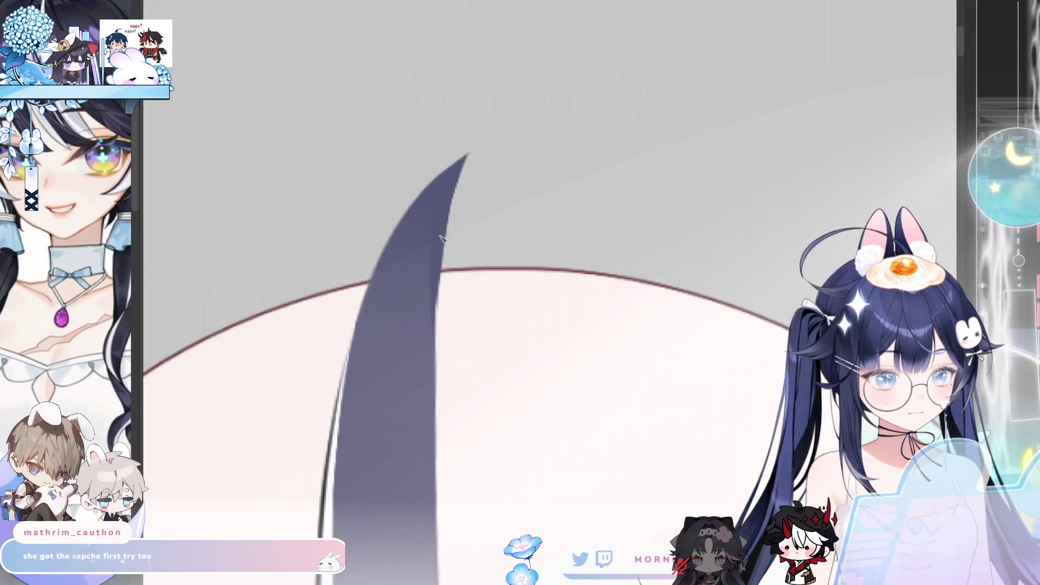
left_click_drag(436, 335, 439, 273)
scroll(475, 232, "down", 2)
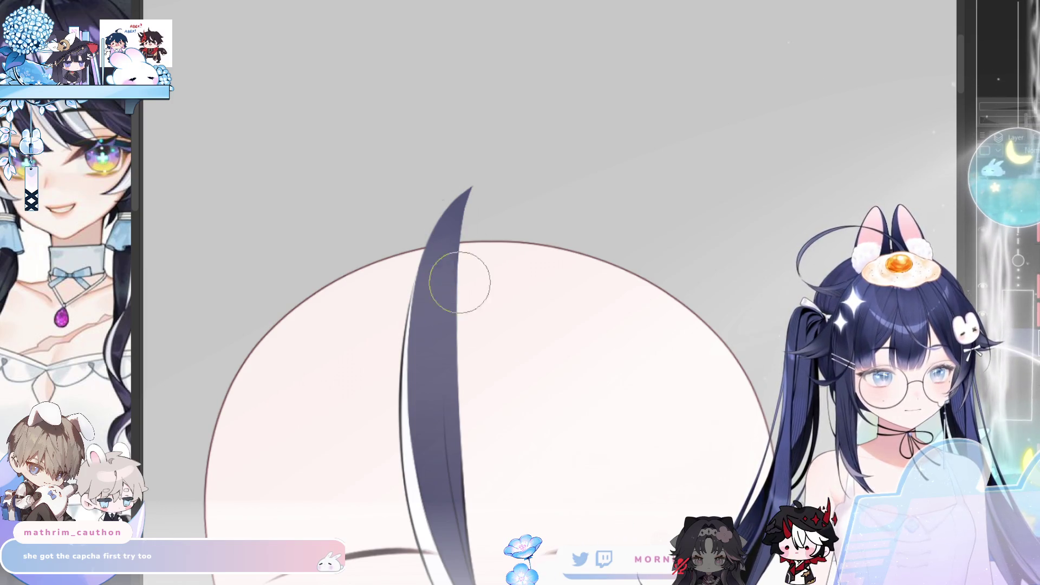
scroll(543, 234, "down", 3)
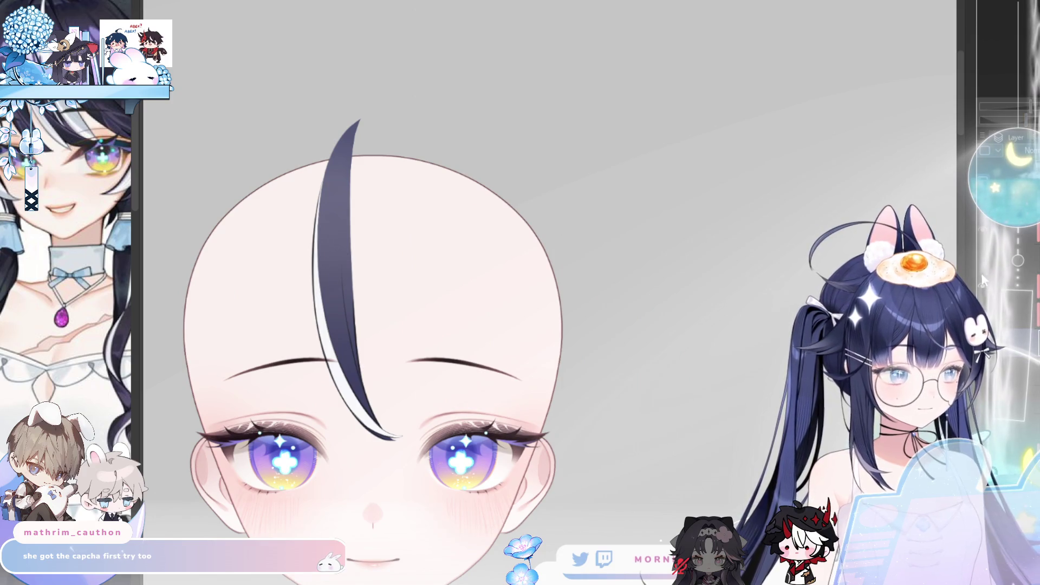
- Show the broad lock again, zoom in on the bangs, and restore the flicked strand over the right eye
left_click(984, 263)
scroll(638, 277, "down", 2)
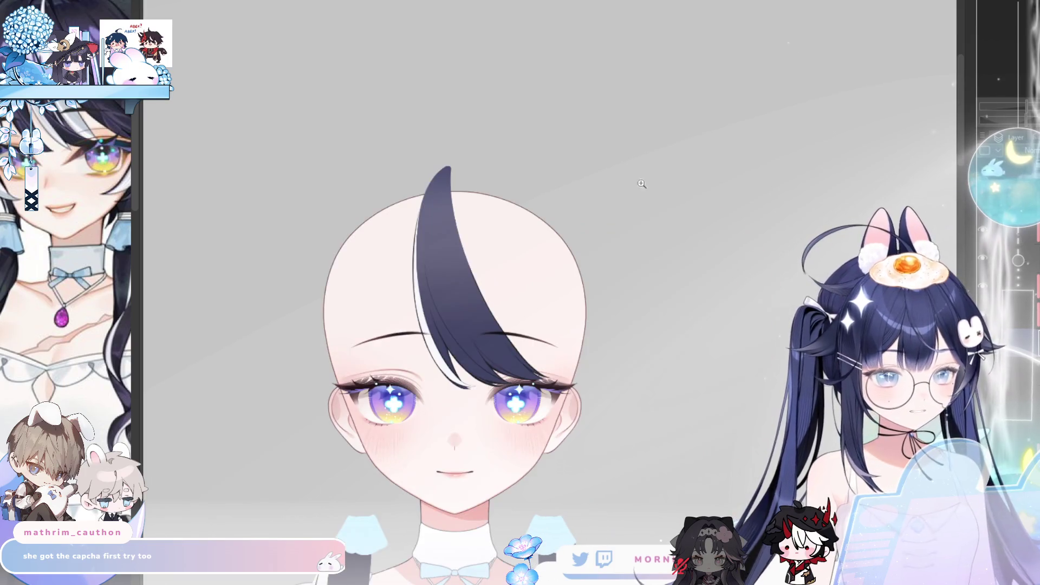
mouse_move(452, 333)
left_mouse_down()
mouse_move(492, 294)
mouse_move(481, 278)
left_mouse_up()
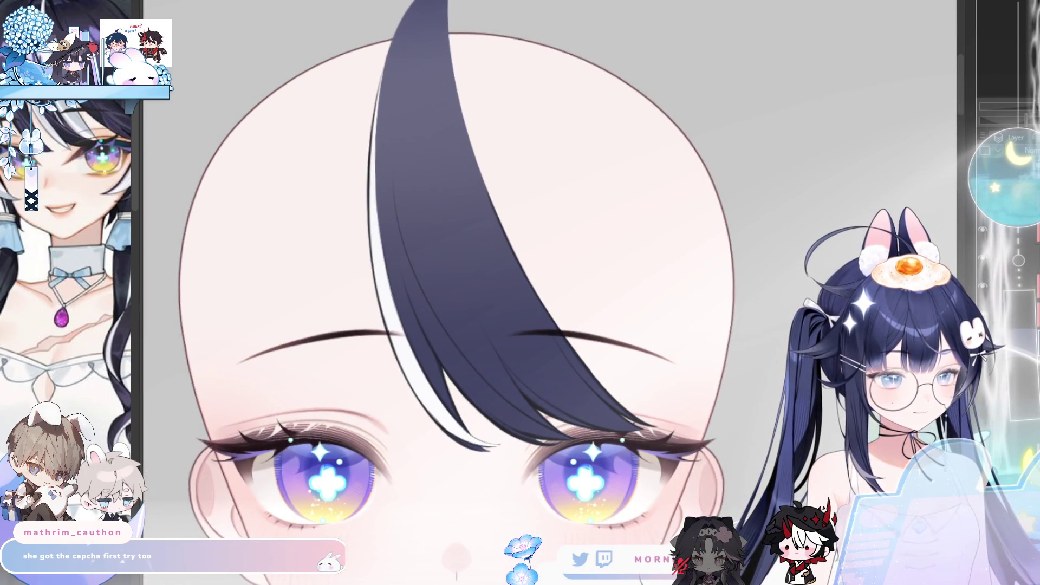
key("ctrl+z")
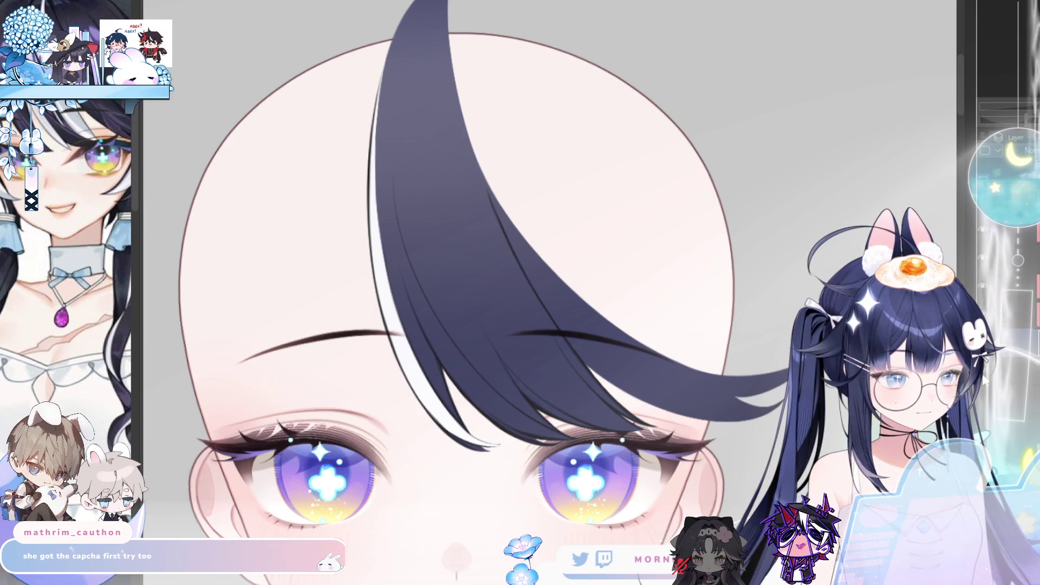
scroll(984, 380, "right", 5)
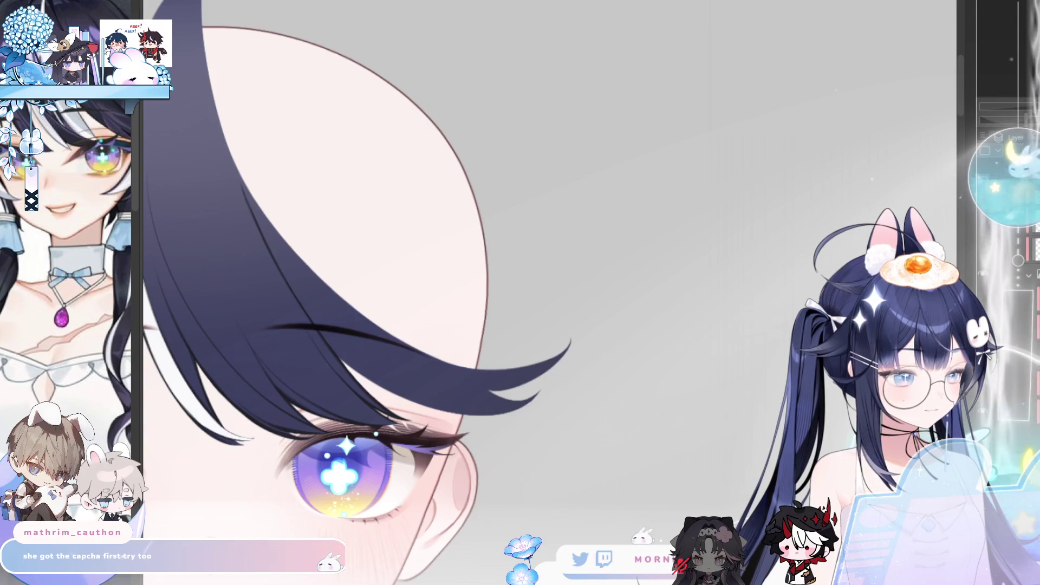
left_click_drag(340, 363, 403, 388)
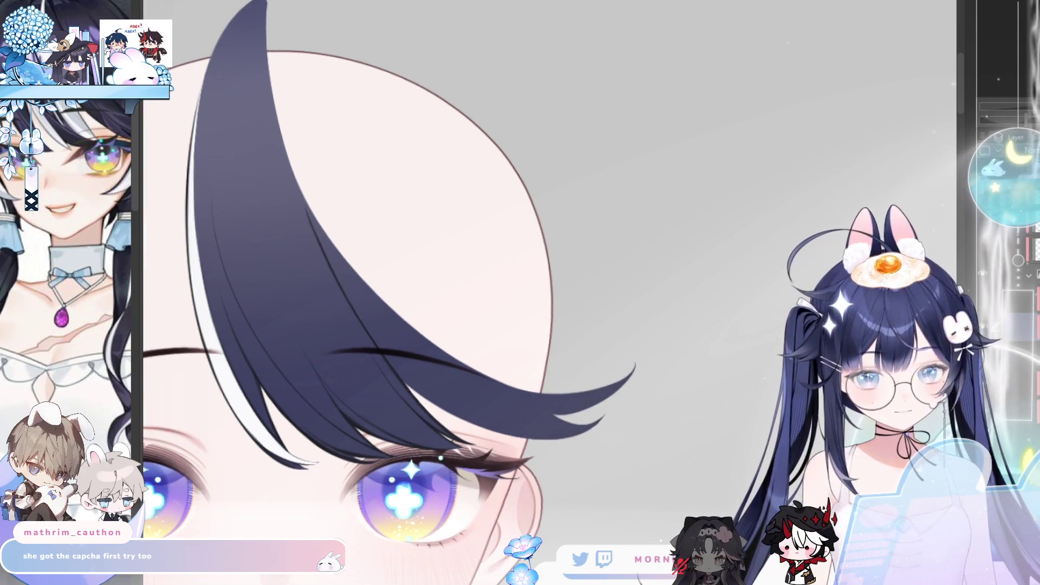